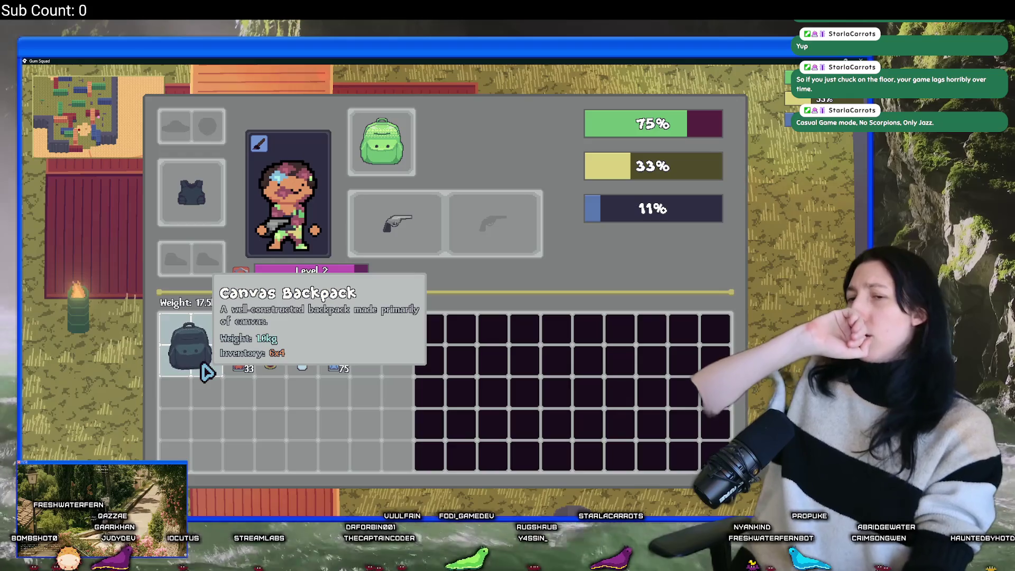
Step: Close the inventory, walk south to the green loot crate and open it beside the inventory
{"action": "key", "text": "Tab"}
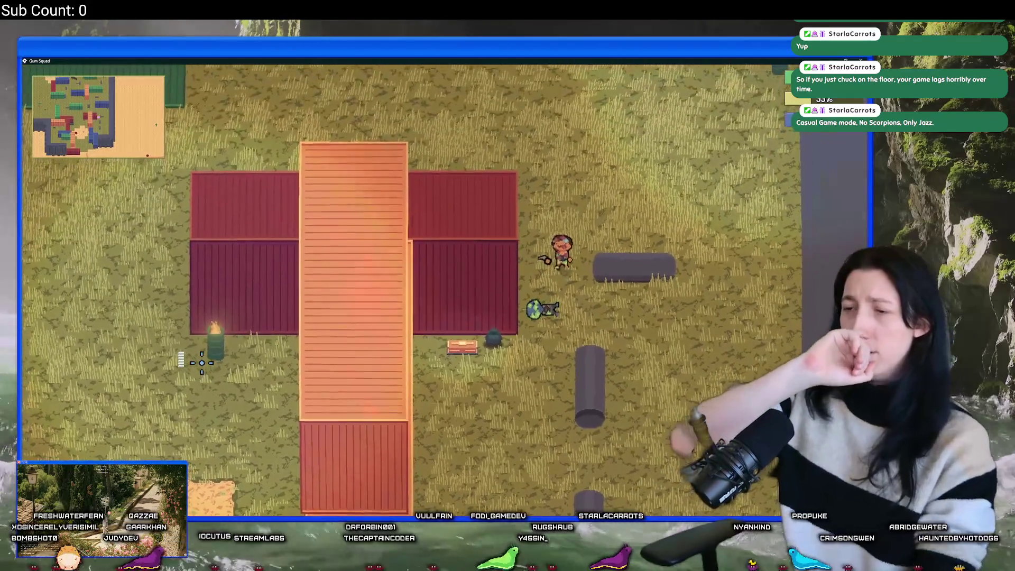
{"action": "key", "text": "Tab"}
{"action": "key", "text": "Tab"}
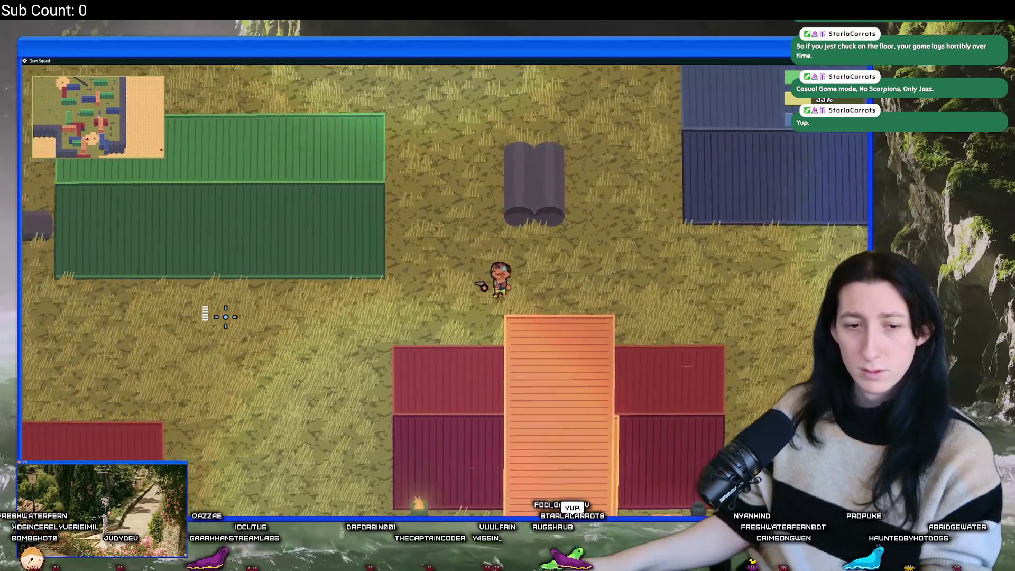
{"action": "key", "text": "s"}
{"action": "key", "text": "a"}
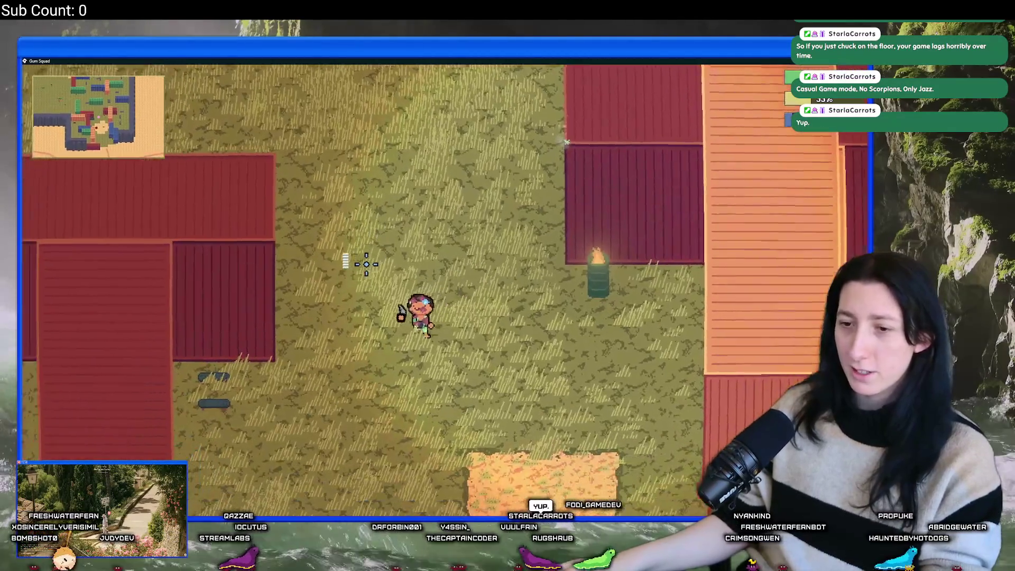
{"action": "key", "text": "s"}
{"action": "key", "text": "d"}
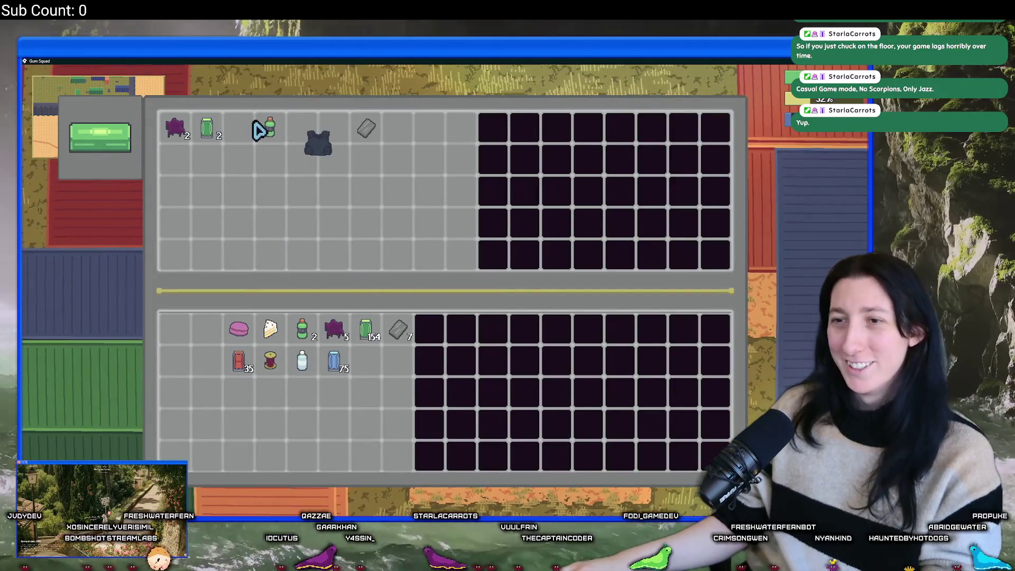
Step: Move the purple items, green jars, both revolvers and the green can into the inventory
{"action": "left_click", "coordinate": [206, 127]}
{"action": "left_click", "coordinate": [174, 126]}
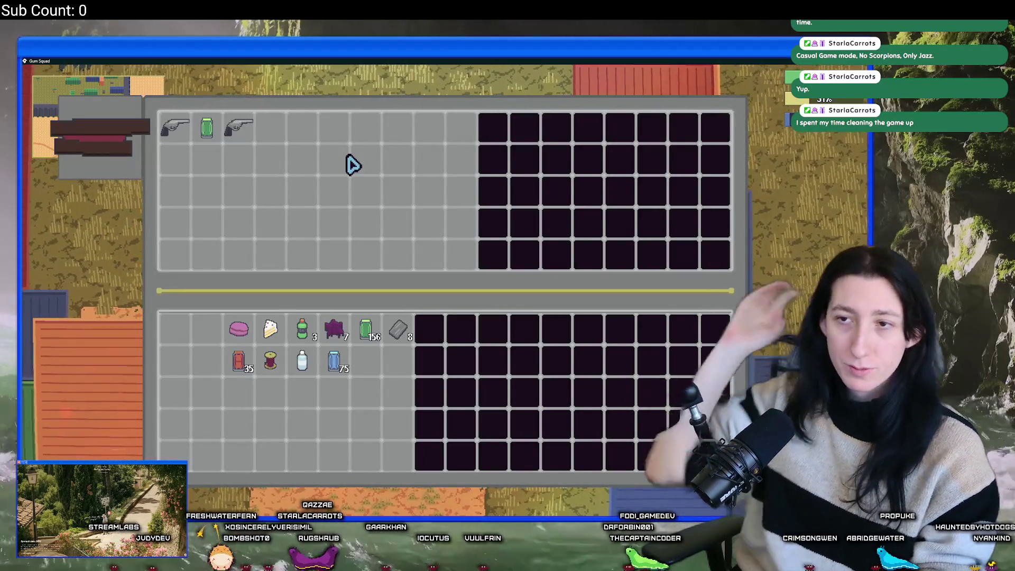
{"action": "left_click", "coordinate": [238, 131], "text": "shift"}
{"action": "left_click", "coordinate": [206, 130], "text": "shift"}
{"action": "left_click", "coordinate": [169, 130], "text": "shift"}
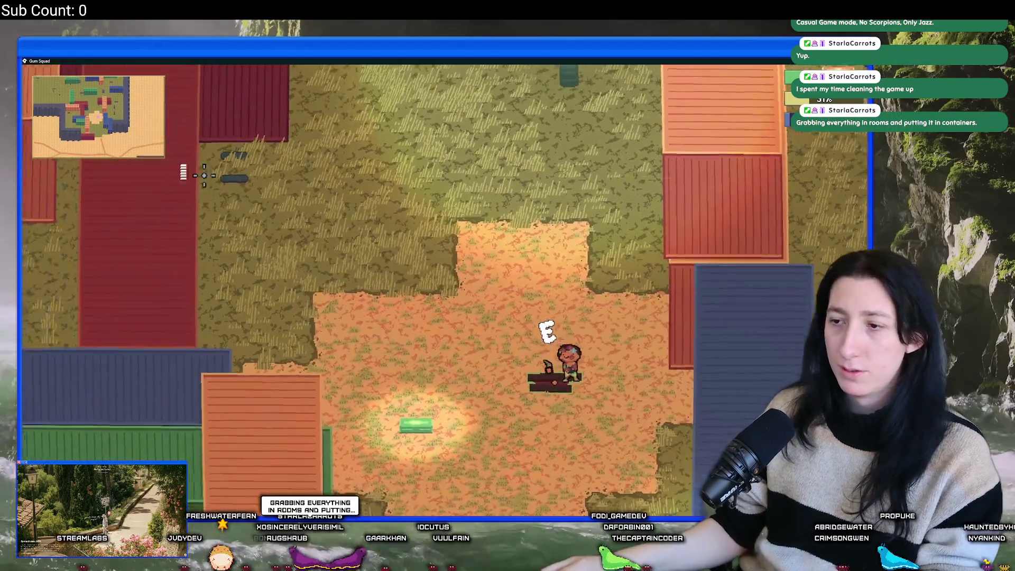
Step: Skate away from the container, across the orange dirt clearing and south into the desert
{"action": "key", "text": "s"}
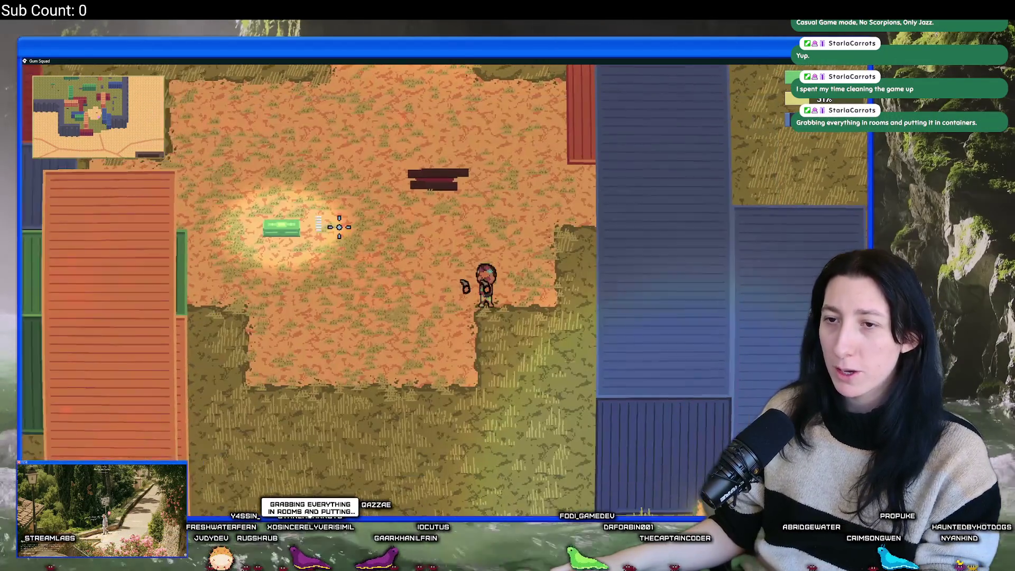
{"action": "key", "text": "w"}
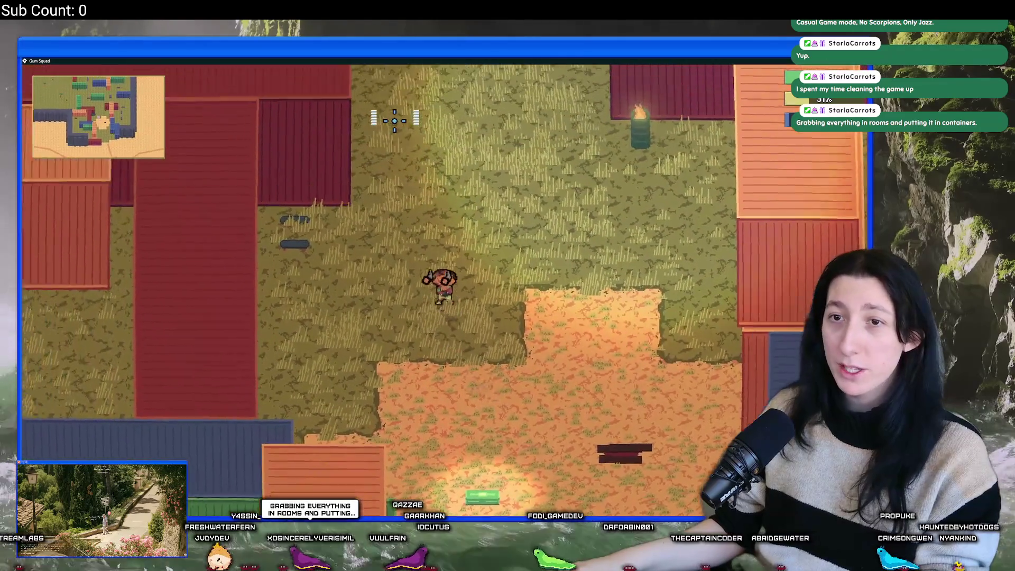
{"action": "key", "text": "s"}
{"action": "key", "text": "d"}
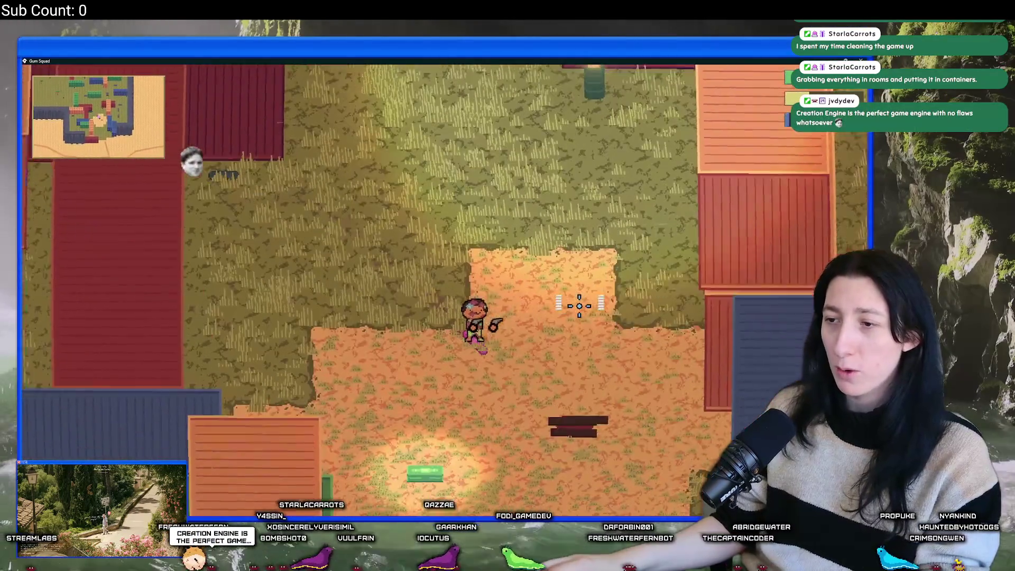
{"action": "key", "text": "s"}
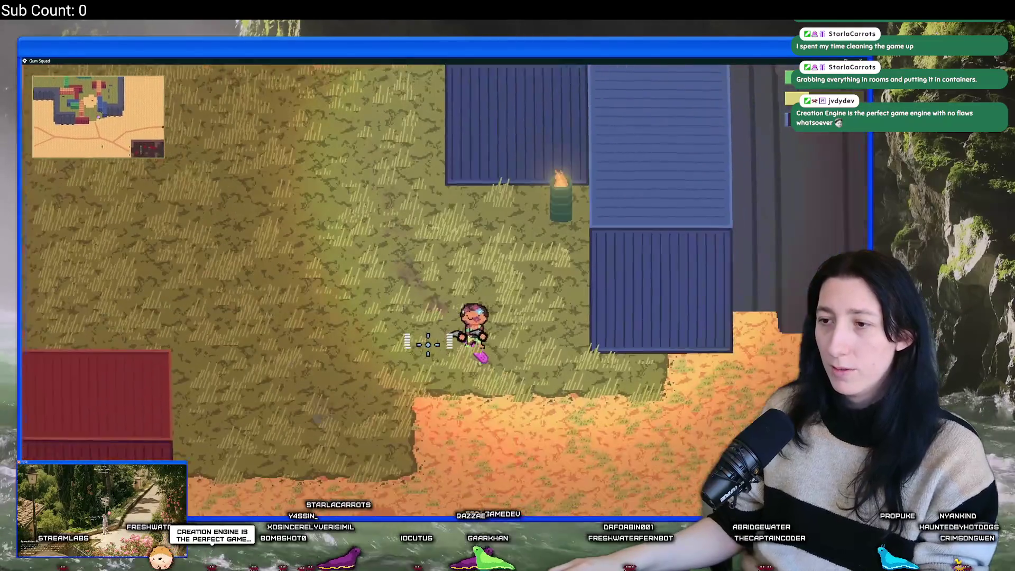
{"action": "key", "text": "d"}
{"action": "key", "text": "s"}
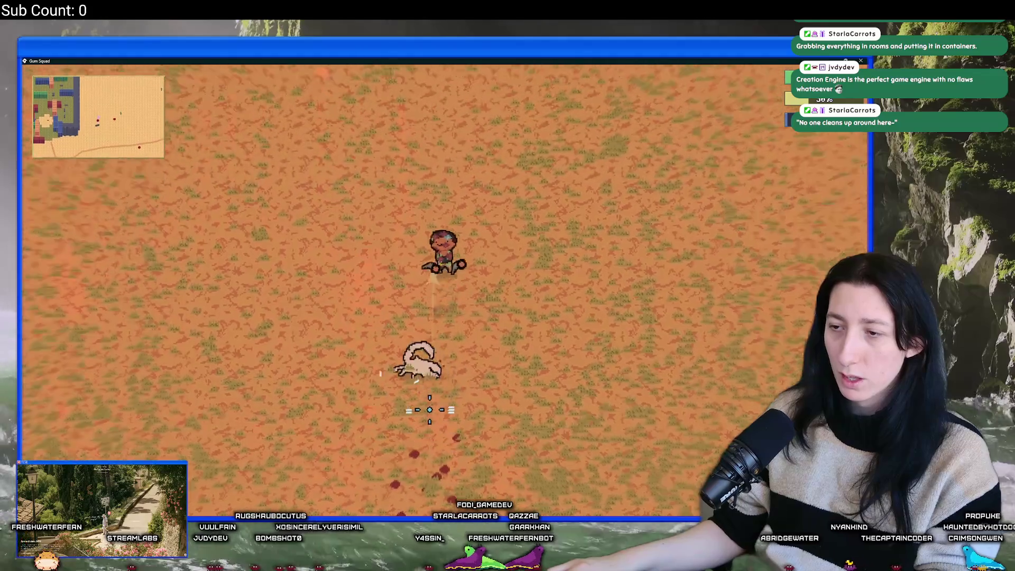
Step: Ride west across the Walled Desert past the buildings and bring up the equipment screen
{"action": "key", "text": "a"}
{"action": "key", "text": "s"}
{"action": "key", "text": "s"}
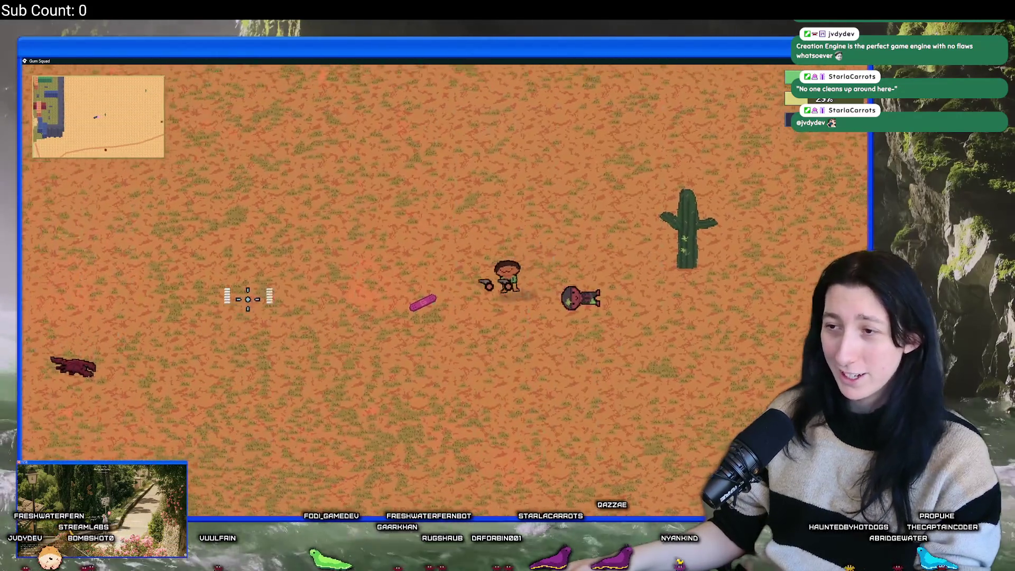
{"action": "key", "text": "w"}
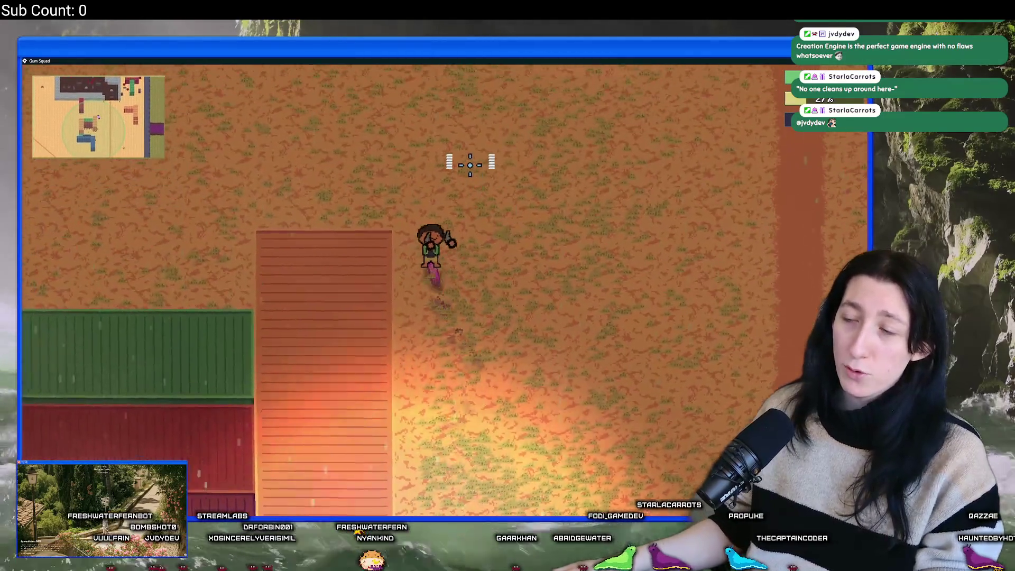
{"action": "key", "text": "a"}
{"action": "key", "text": "a"}
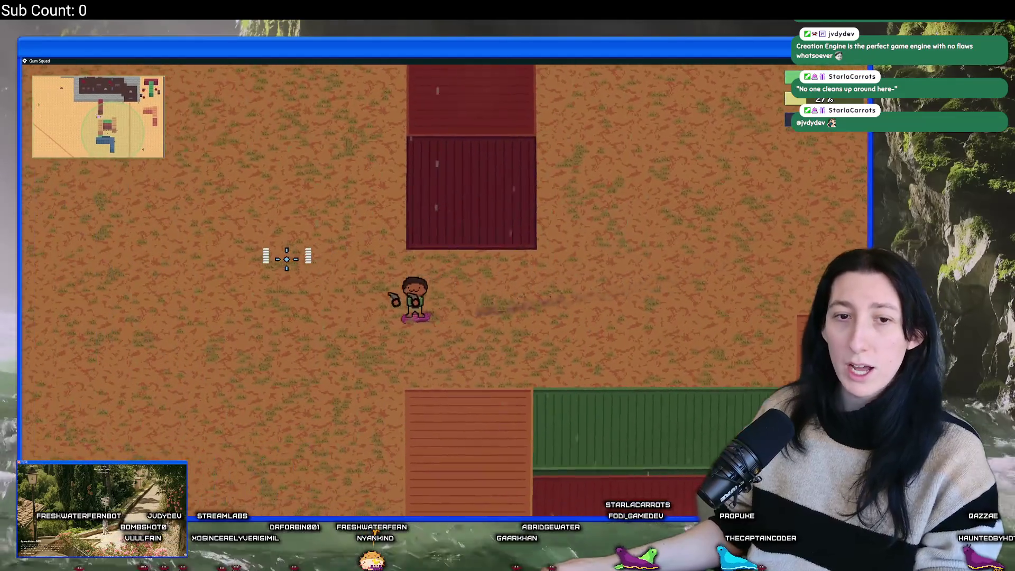
{"action": "key", "text": "a"}
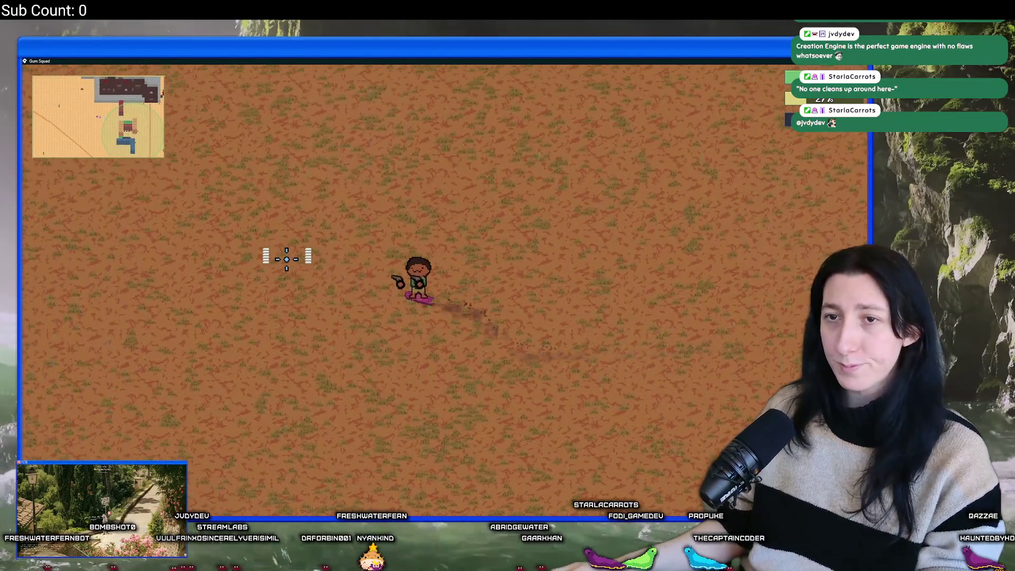
{"action": "key", "text": "a"}
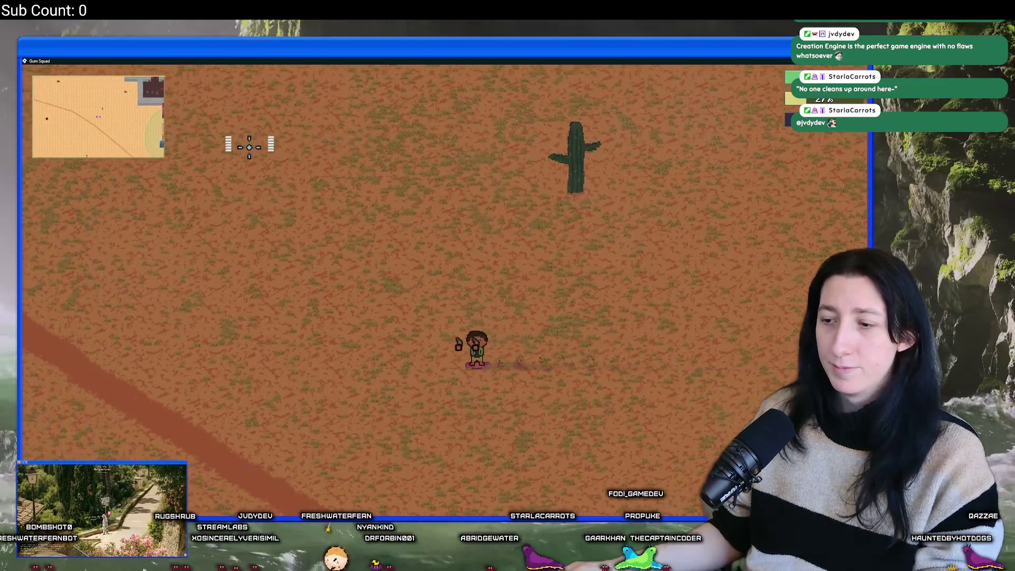
{"action": "key", "text": "a"}
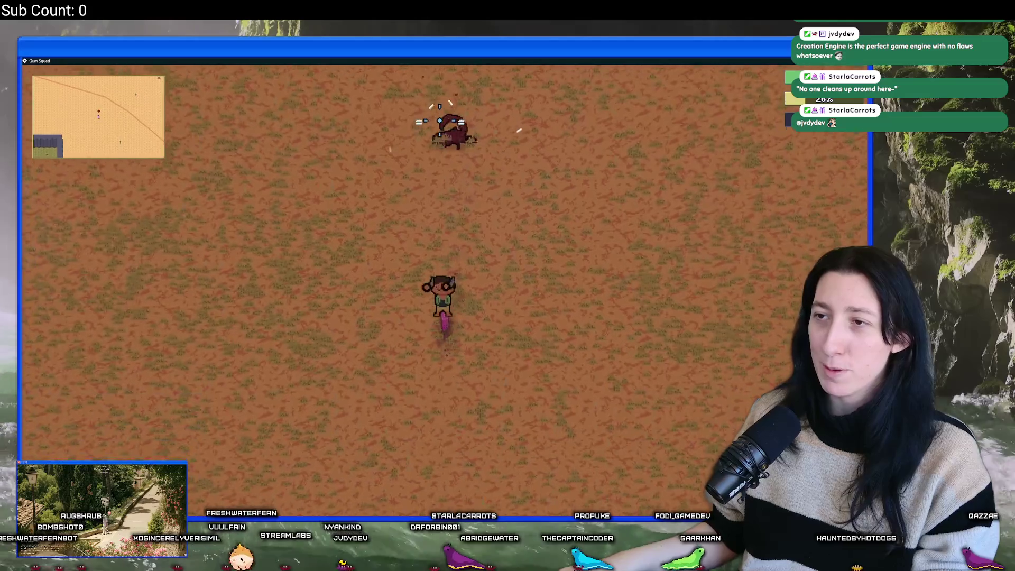
{"action": "key", "text": "Tab"}
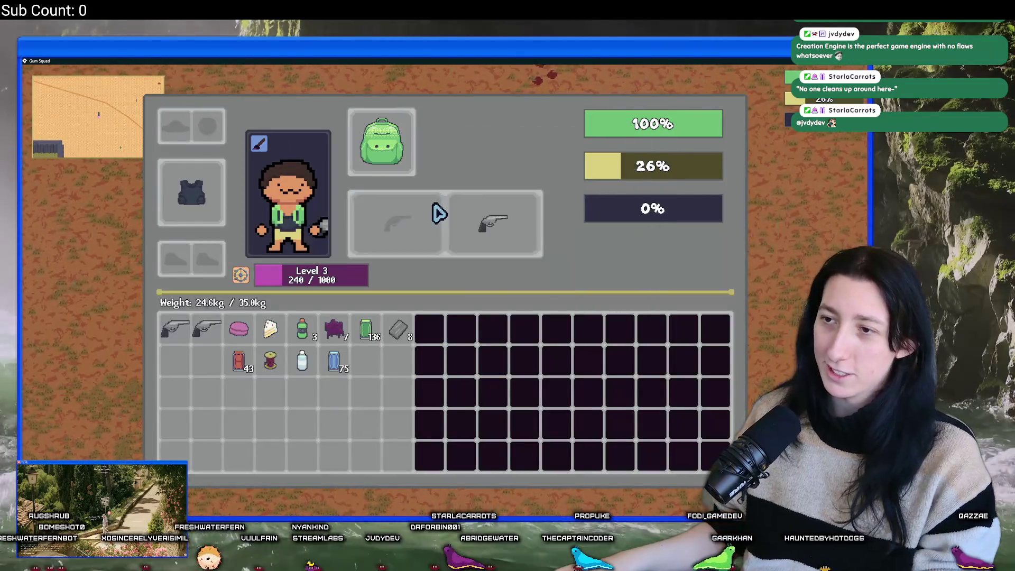
Step: Check the equipment, loot the dead creature, and get back on the skateboard
{"action": "key", "text": "Tab"}
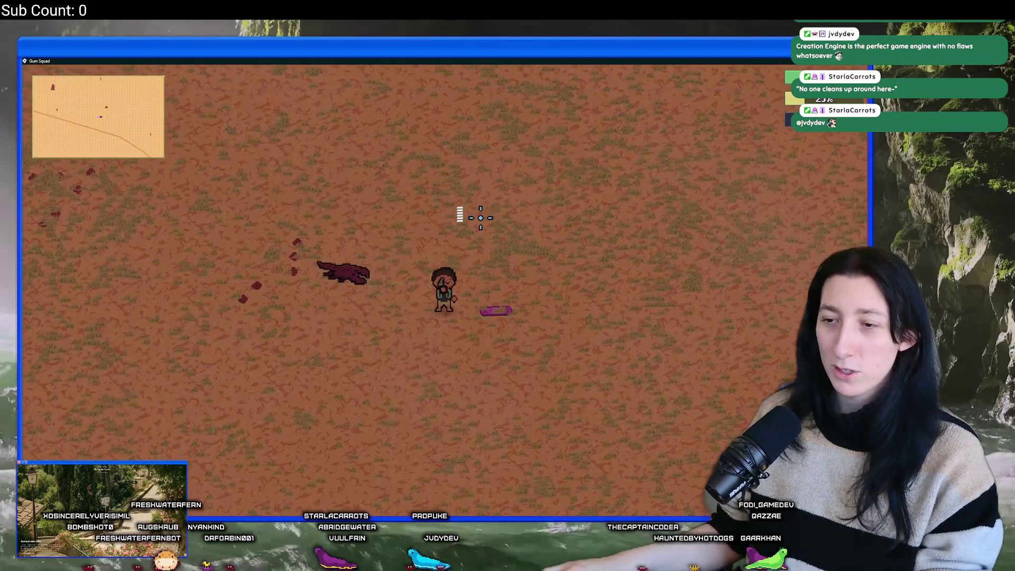
{"action": "key", "text": "e"}
{"action": "key", "text": "Tab"}
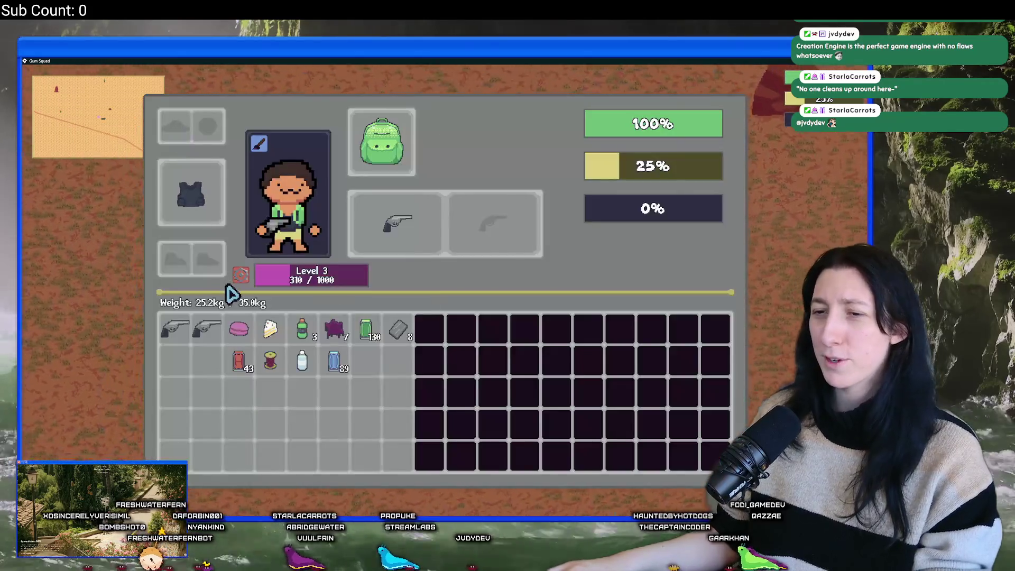
{"action": "key", "text": "s+d"}
{"action": "key", "text": "e"}
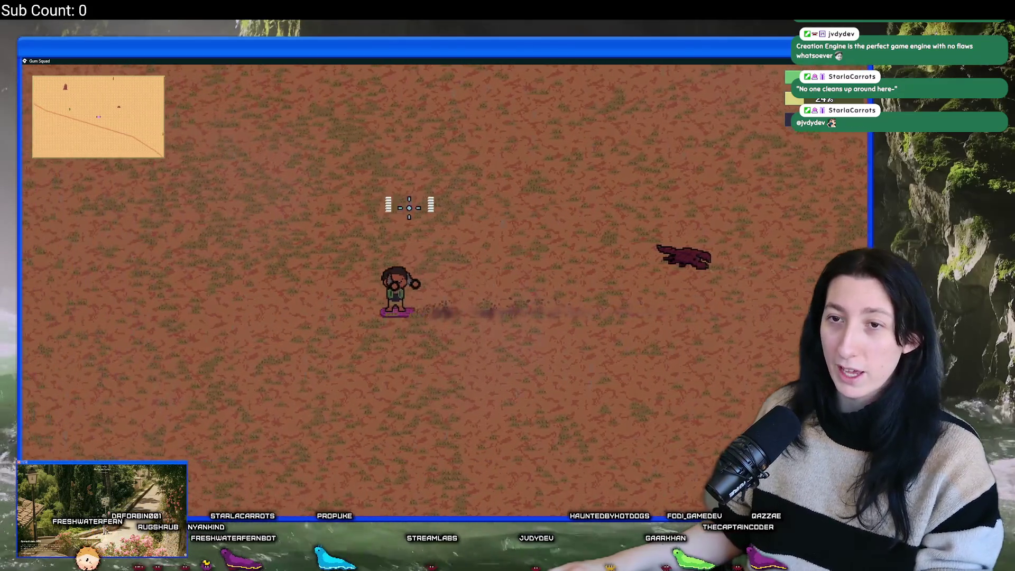
Step: Skate left along the path, shoot the chasing scorpion, and loot its corpse
{"action": "key", "text": "s+a"}
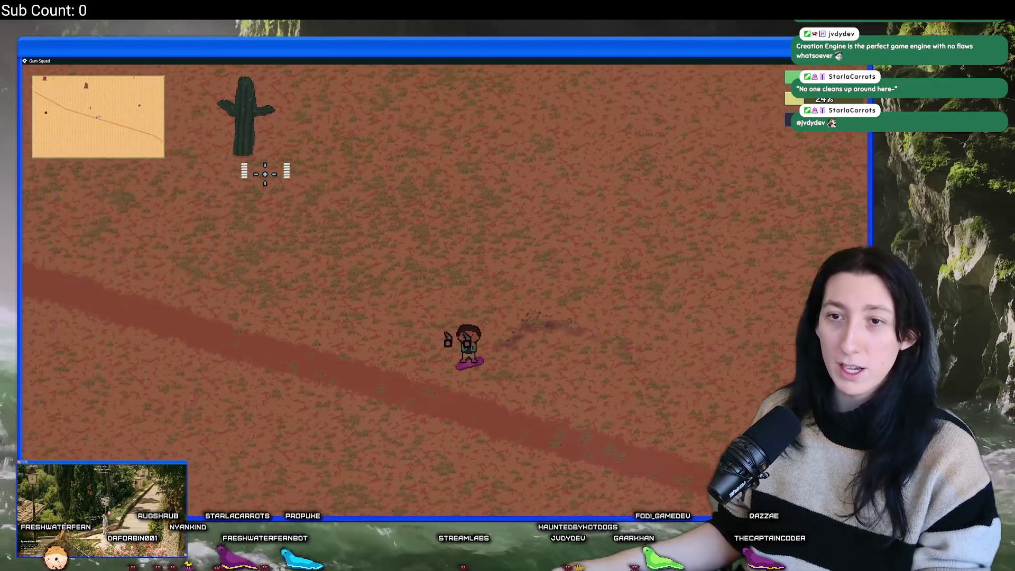
{"action": "key", "text": "a"}
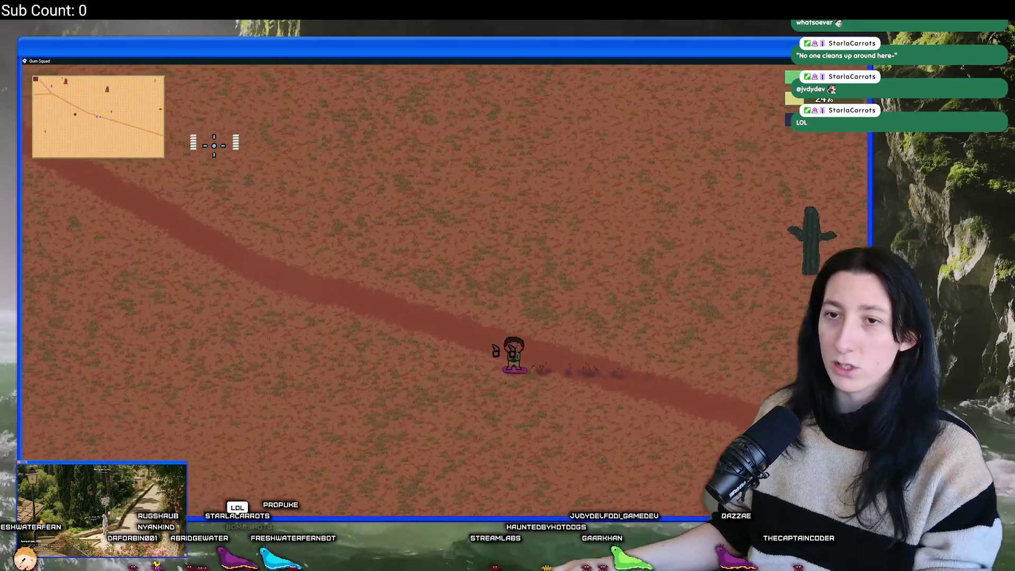
{"action": "left_click", "coordinate": [192, 307]}
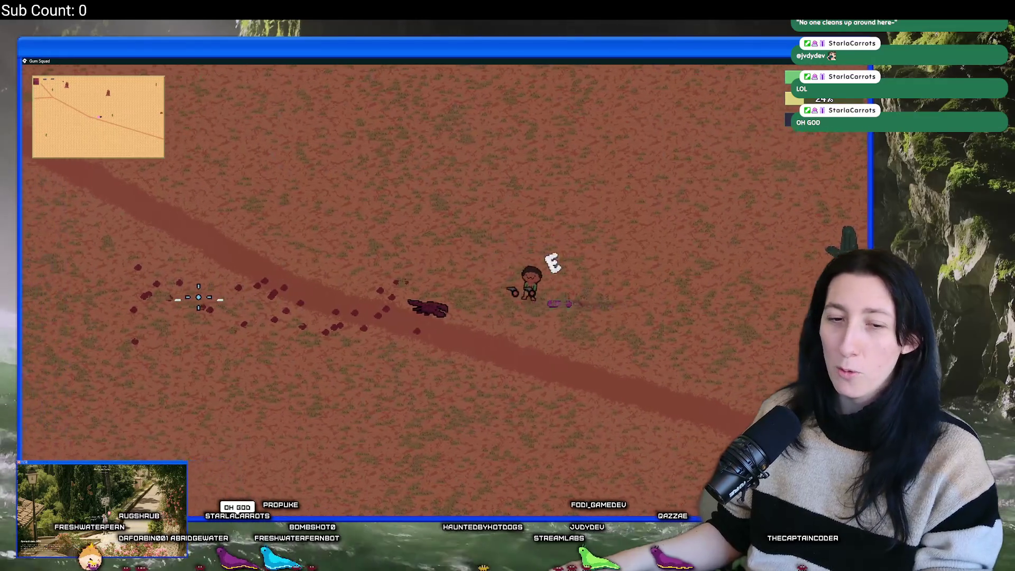
{"action": "key", "text": "Tab"}
{"action": "key", "text": "e"}
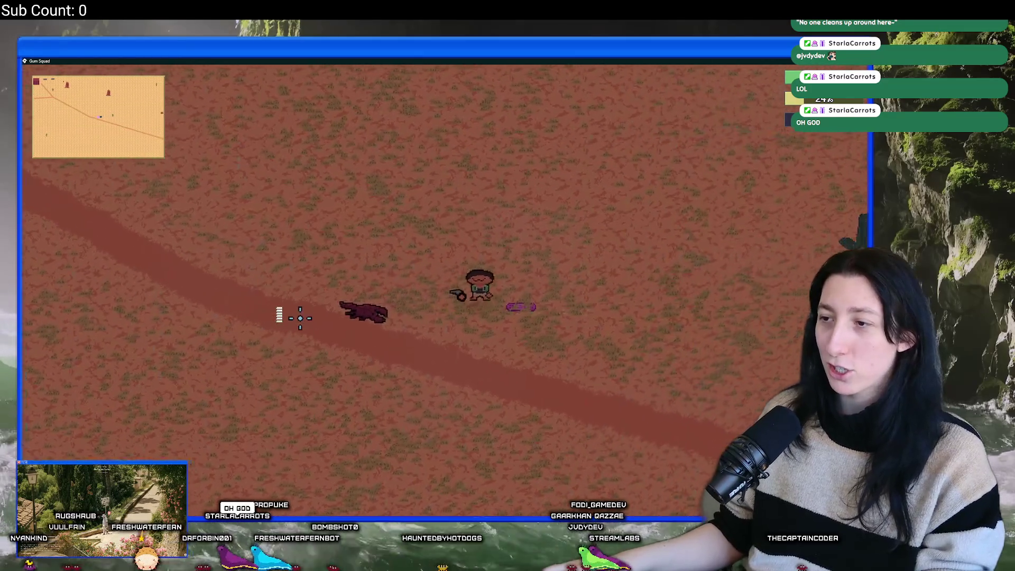
{"action": "key", "text": "Tab"}
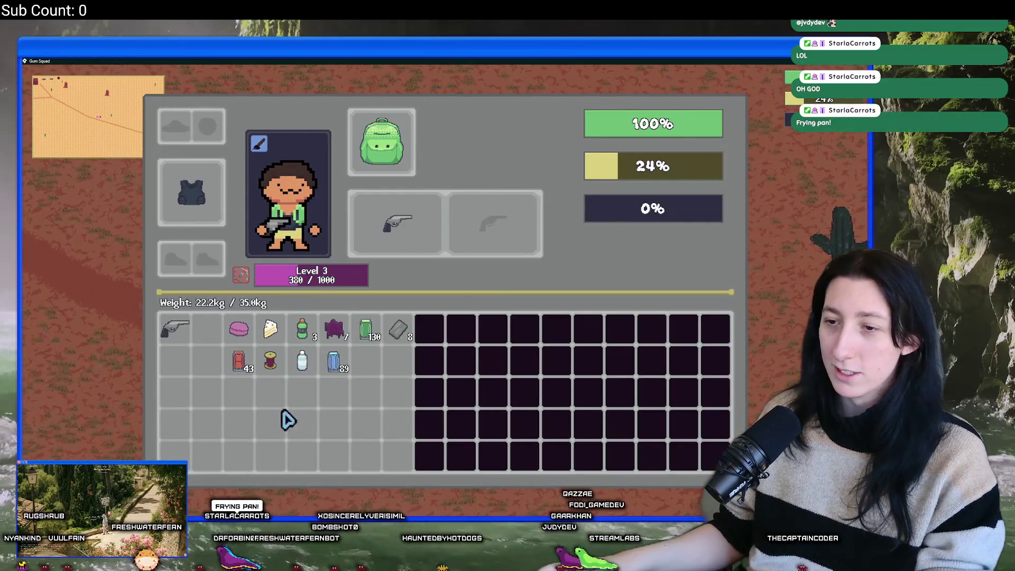
{"action": "key", "text": "a"}
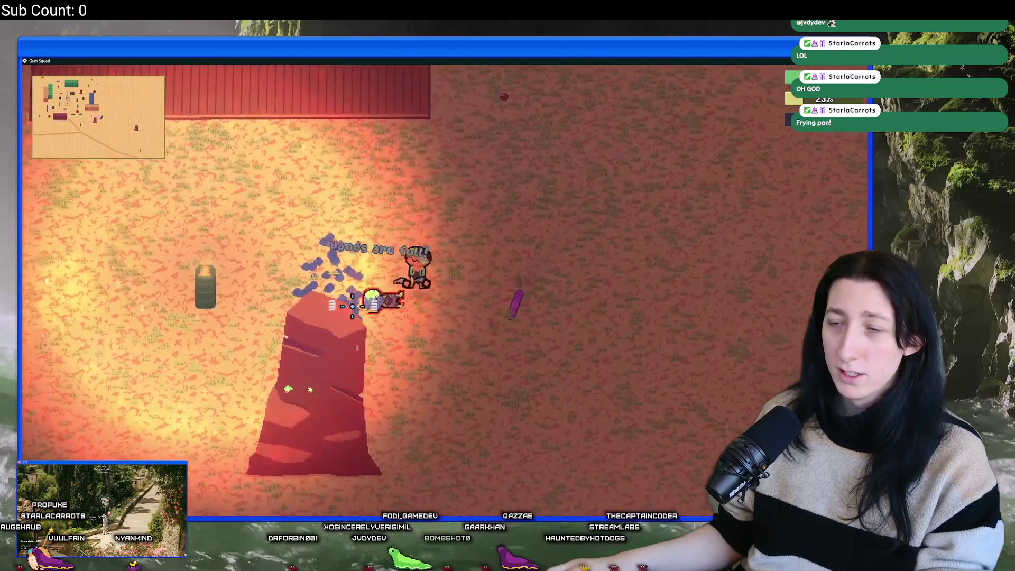
Step: Loot the nearby character, then walk north and right past the buildings
{"action": "key", "text": "Tab"}
{"action": "key", "text": "e"}
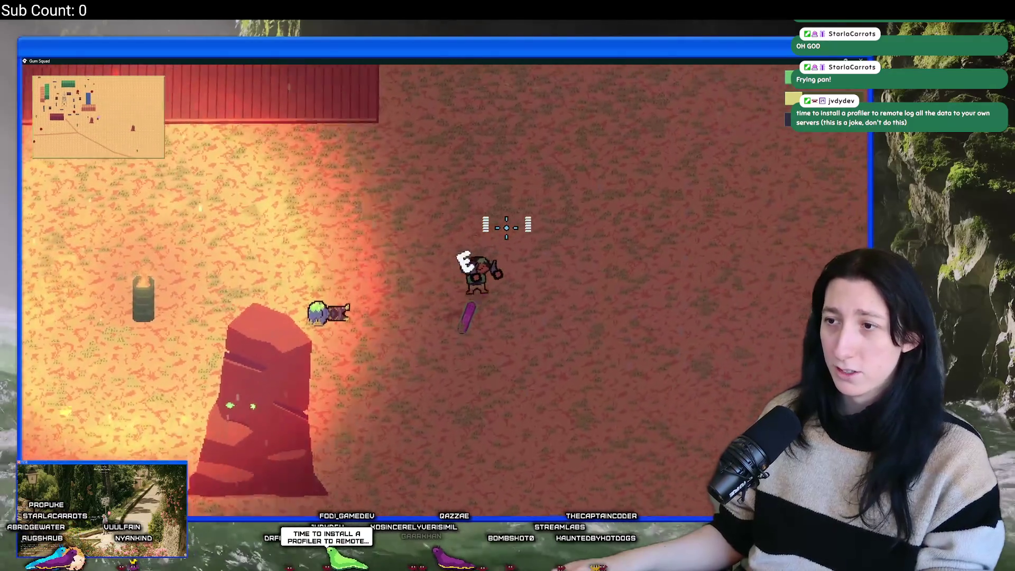
{"action": "key", "text": "w"}
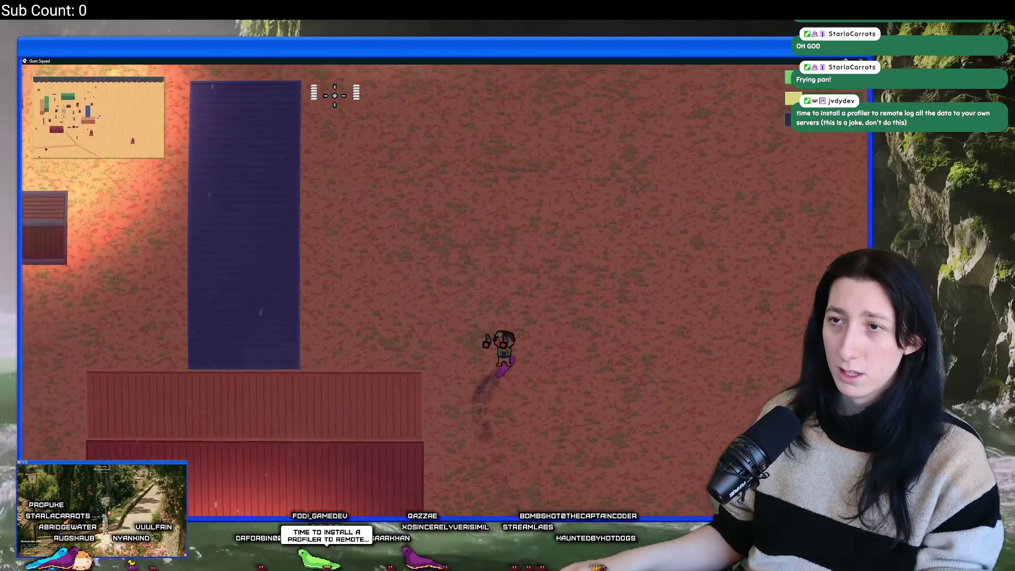
{"action": "key", "text": "d"}
Step: Shoot the enemy to the upper left, walk to its body and check for loot
{"action": "left_click", "coordinate": [229, 238]}
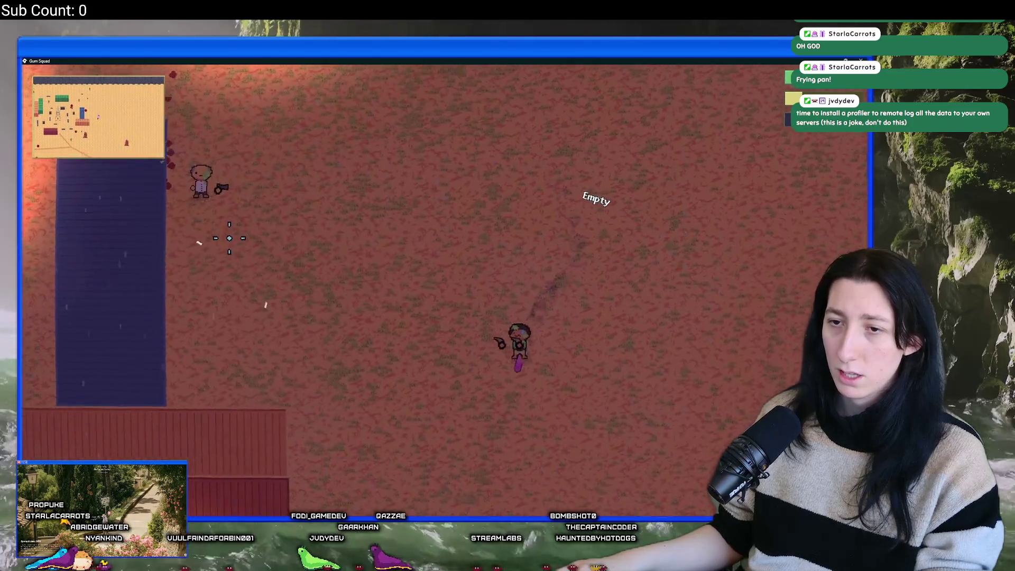
{"action": "key", "text": "s"}
{"action": "key", "text": "a"}
{"action": "left_click", "coordinate": [345, 97]}
{"action": "key", "text": "w"}
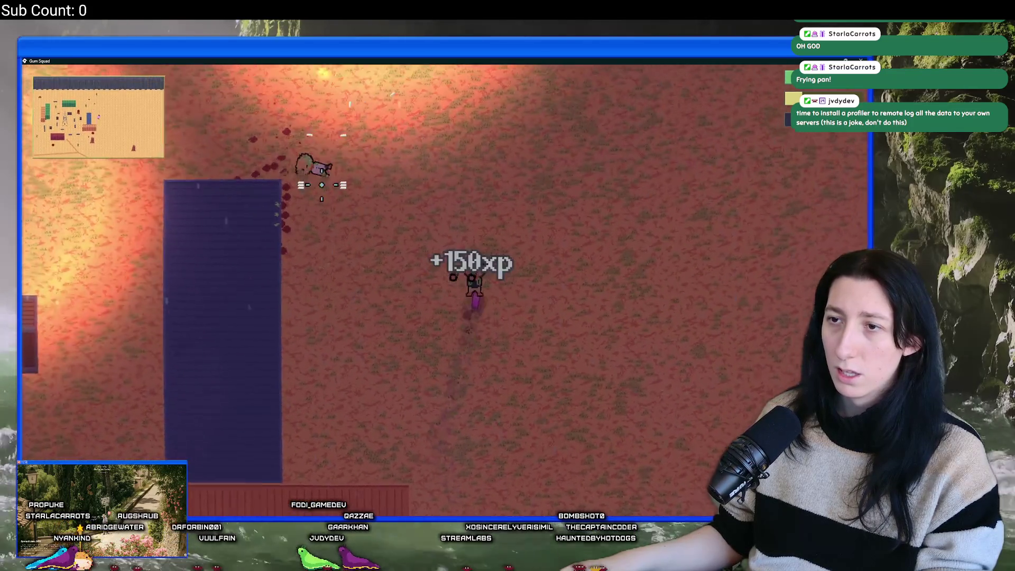
{"action": "key", "text": "a"}
{"action": "key", "text": "e"}
{"action": "key", "text": "Tab"}
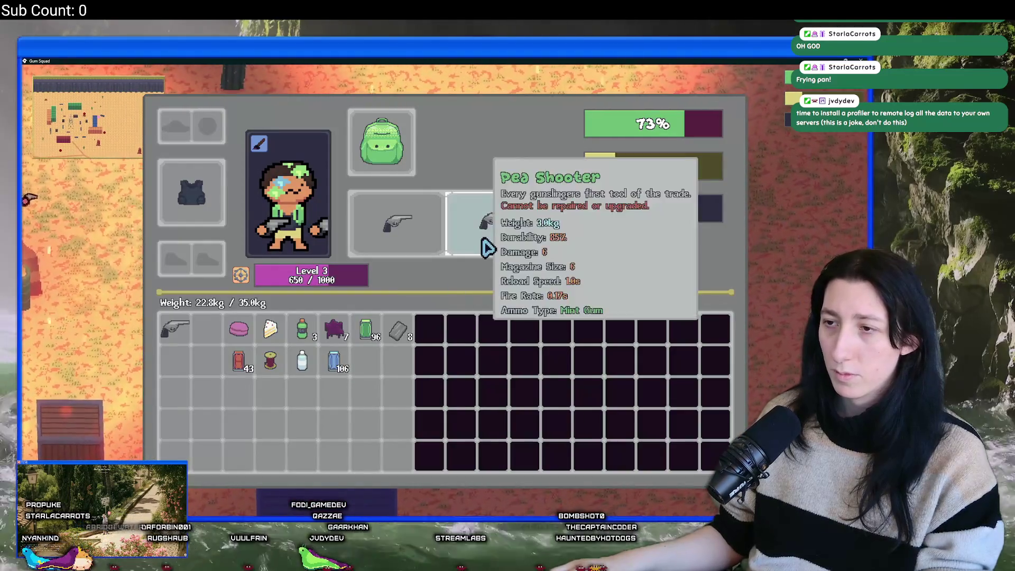
{"action": "key", "text": "Tab"}
Step: Walk up to the next enemy and kill it for 120 XP
{"action": "key", "text": "s"}
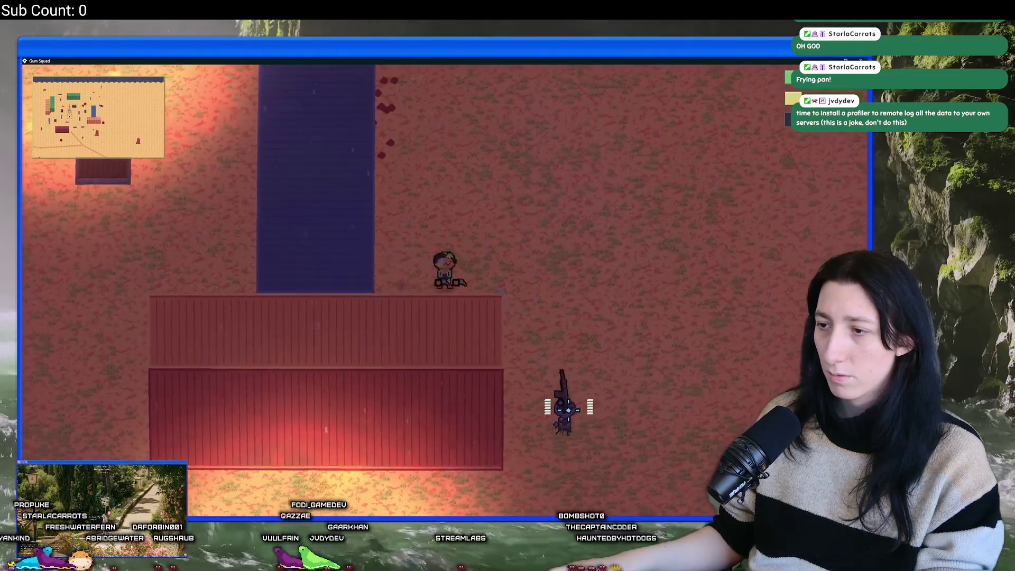
{"action": "key", "text": "w"}
{"action": "left_click", "coordinate": [508, 411]}
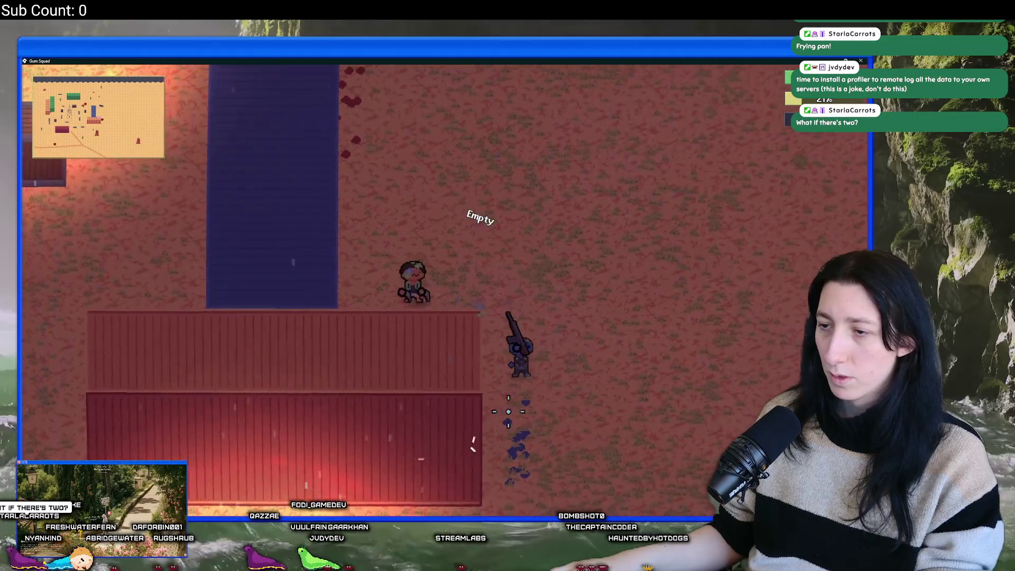
{"action": "key", "text": "d"}
{"action": "left_click", "coordinate": [324, 298]}
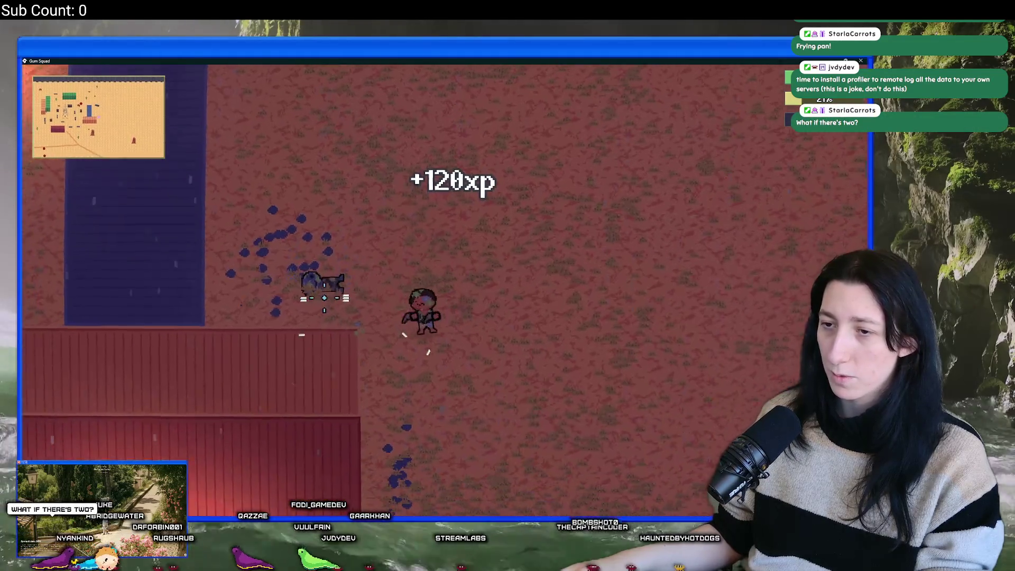
{"action": "key", "text": "e"}
Step: Drink the water bottle from the inventory and move the second revolver into the backpack
{"action": "key", "text": "Tab"}
{"action": "right_click", "coordinate": [304, 361]}
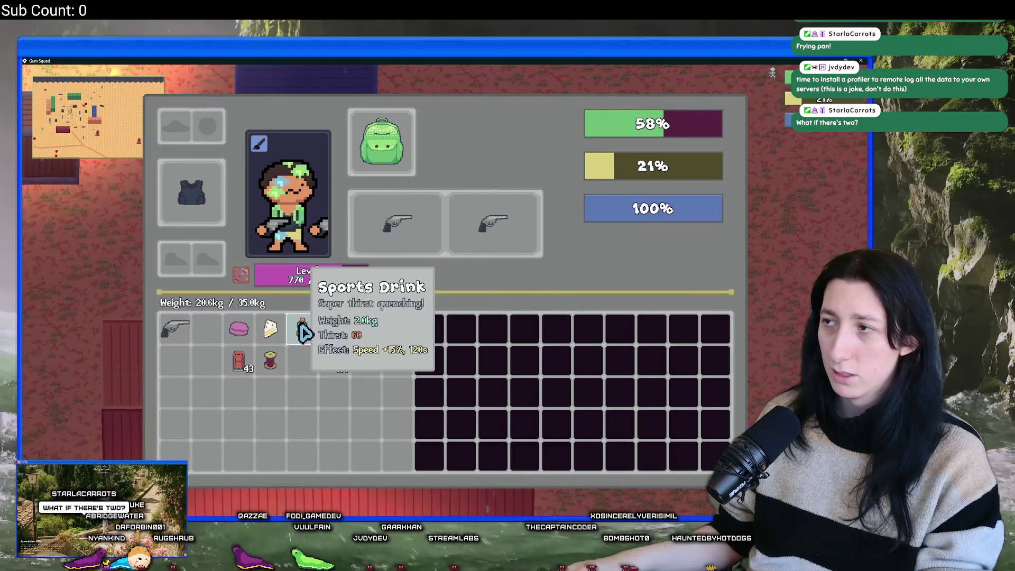
{"action": "key", "text": "Tab"}
{"action": "key", "text": "Tab"}
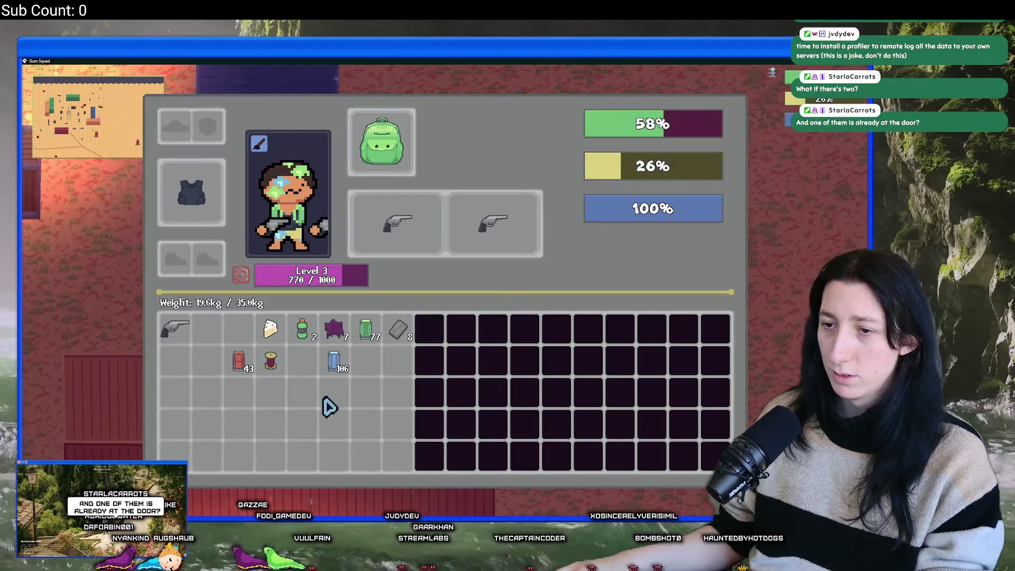
{"action": "key", "text": "Tab"}
{"action": "key", "text": "e"}
{"action": "key", "text": "Tab"}
{"action": "left_click", "coordinate": [480, 231]}
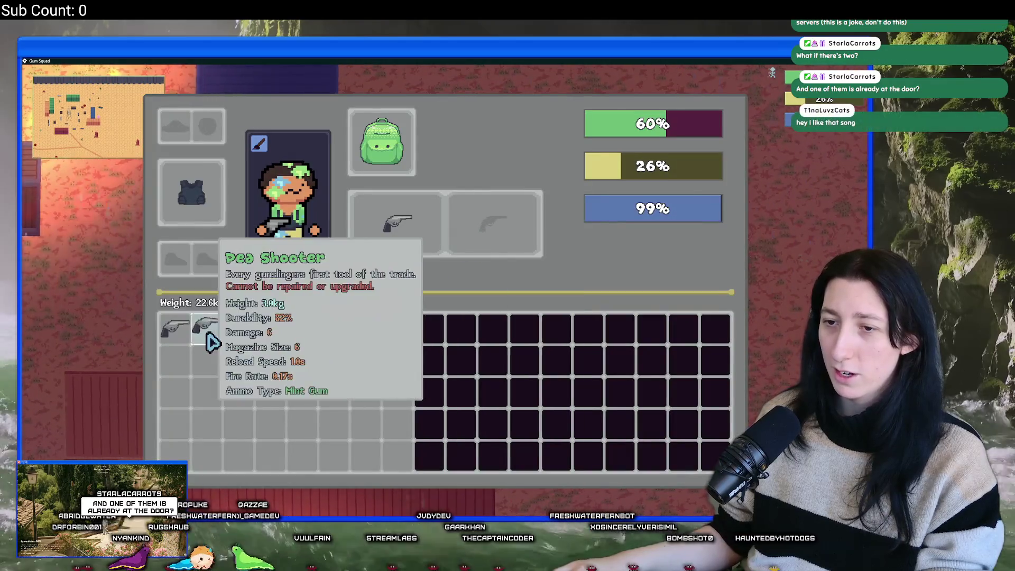
Step: Check the loot beside the NPC, walk right, and shoot the enemy for 60 XP
{"action": "key", "text": "Tab"}
{"action": "key", "text": "e"}
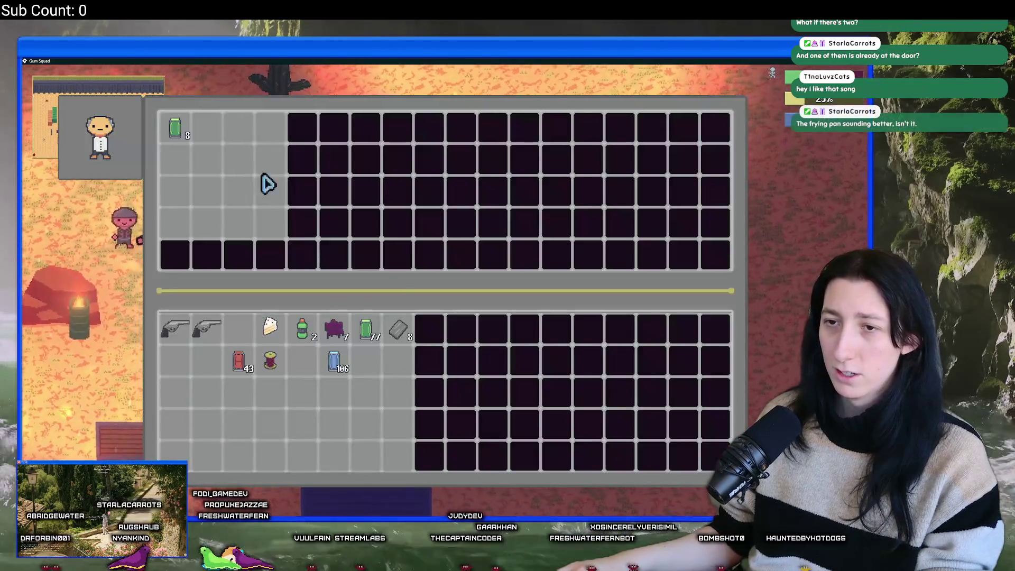
{"action": "key", "text": "Tab"}
{"action": "key", "text": "d"}
{"action": "key", "text": "Tab"}
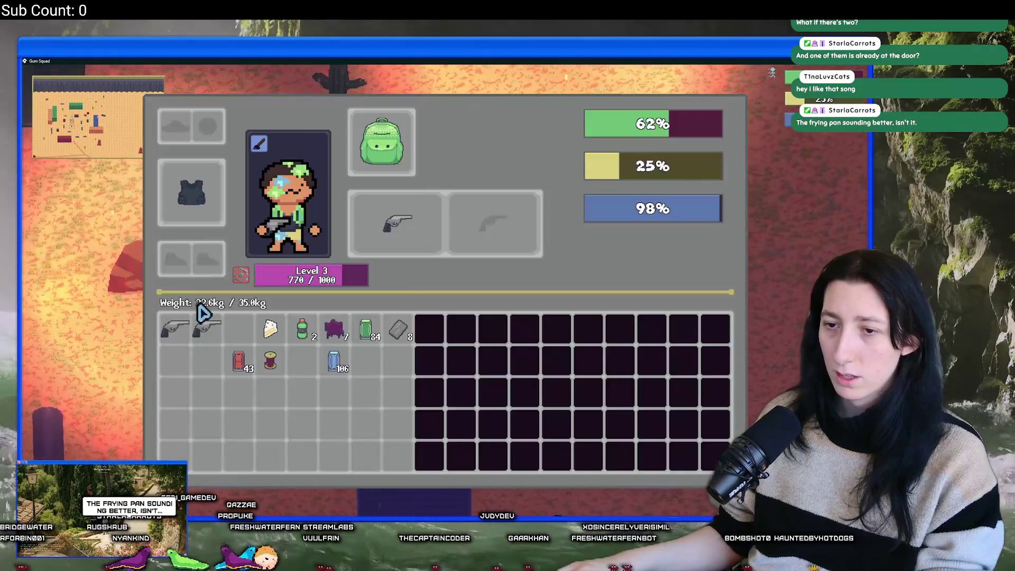
{"action": "key", "text": "Tab"}
{"action": "key", "text": "e"}
{"action": "left_click", "coordinate": [371, 463]}
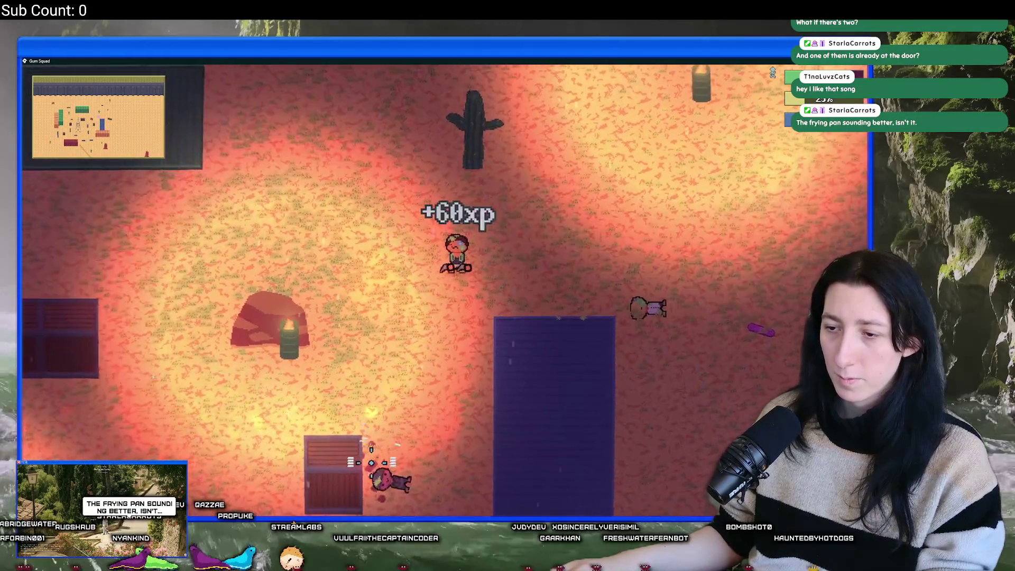
Step: Walk past the watchtower and down-left to the red and green shipping containers
{"action": "key", "text": "s"}
{"action": "key", "text": "Tab"}
{"action": "key", "text": "Tab"}
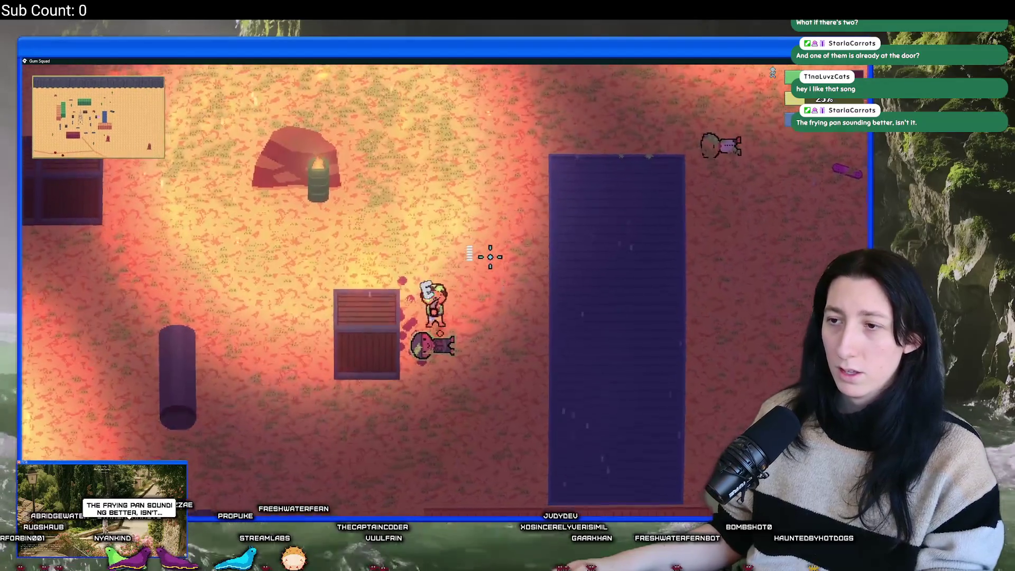
{"action": "key", "text": "Tab"}
{"action": "key", "text": "Tab"}
{"action": "key", "text": "a"}
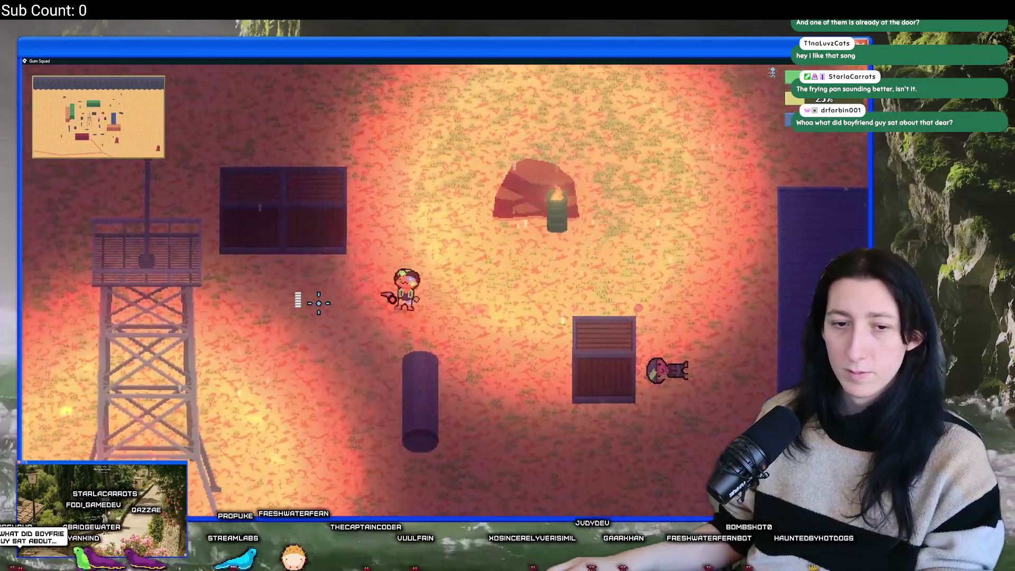
{"action": "key", "text": "a"}
{"action": "key", "text": "s"}
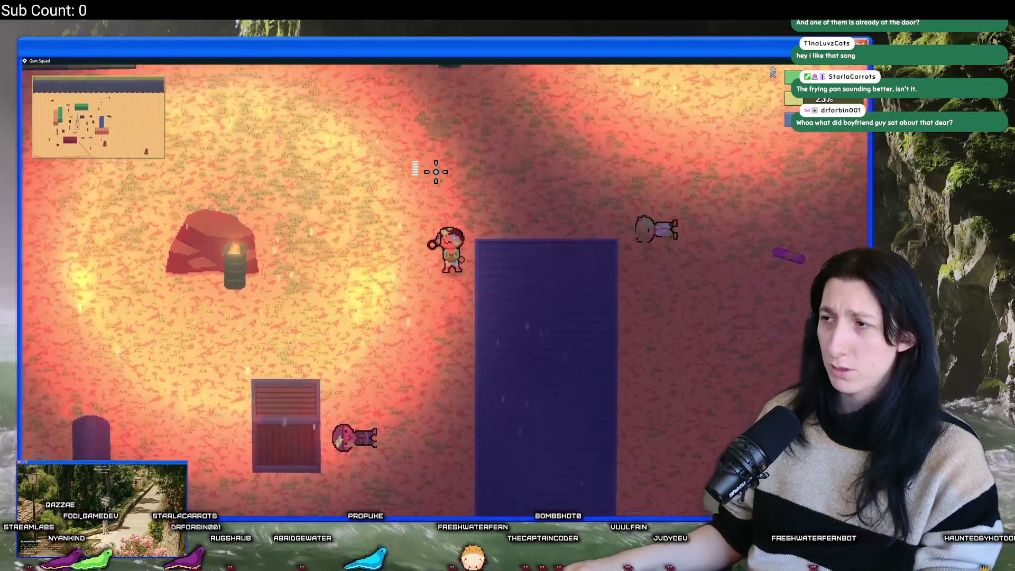
{"action": "key", "text": "w+d"}
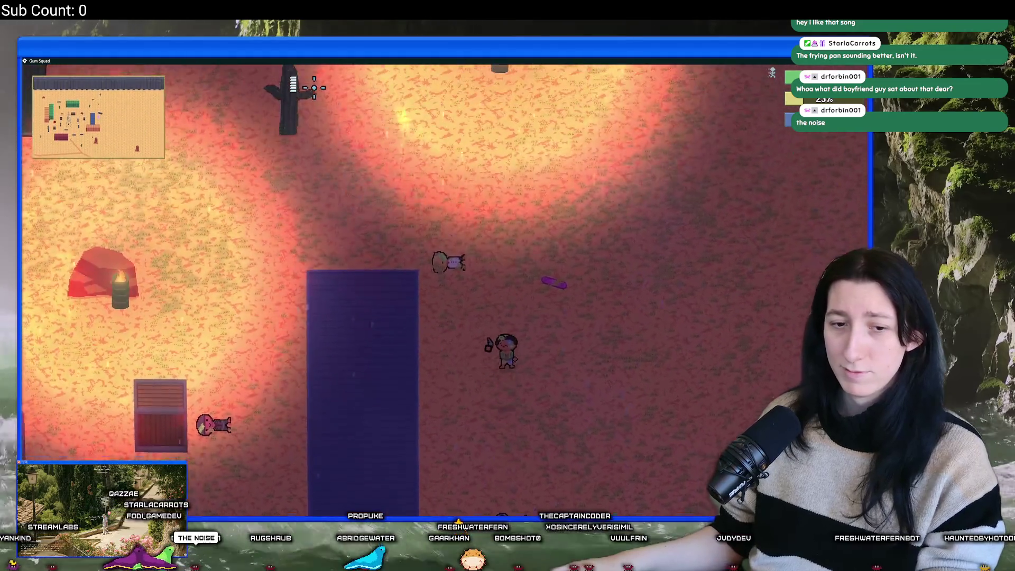
{"action": "key", "text": "a+s"}
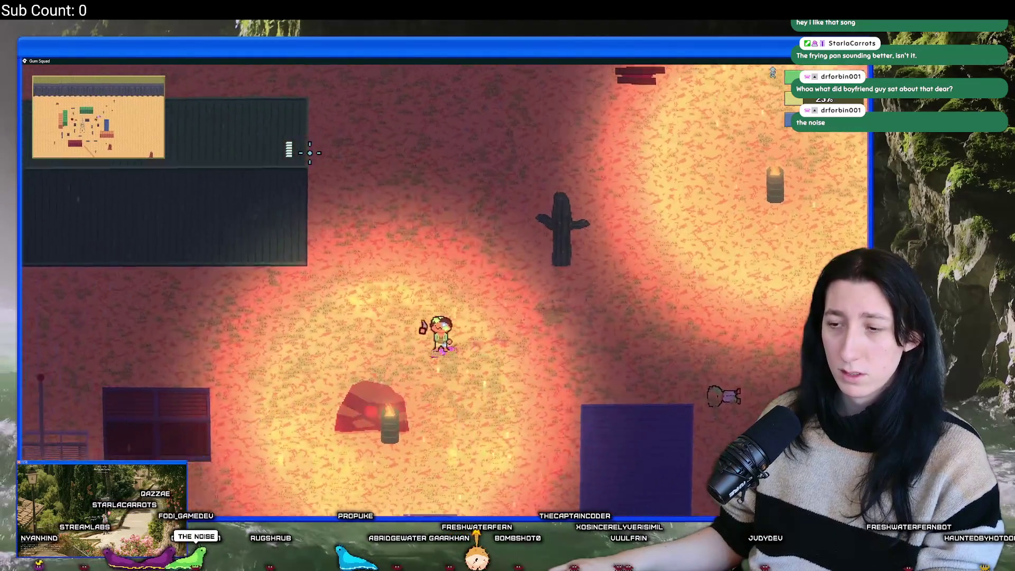
{"action": "key", "text": "a+s"}
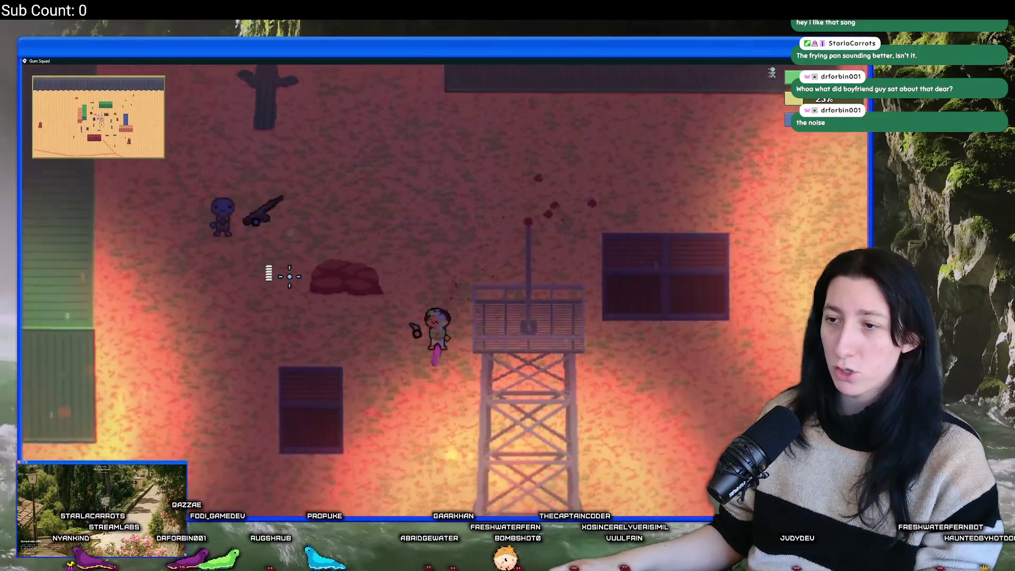
{"action": "key", "text": "a"}
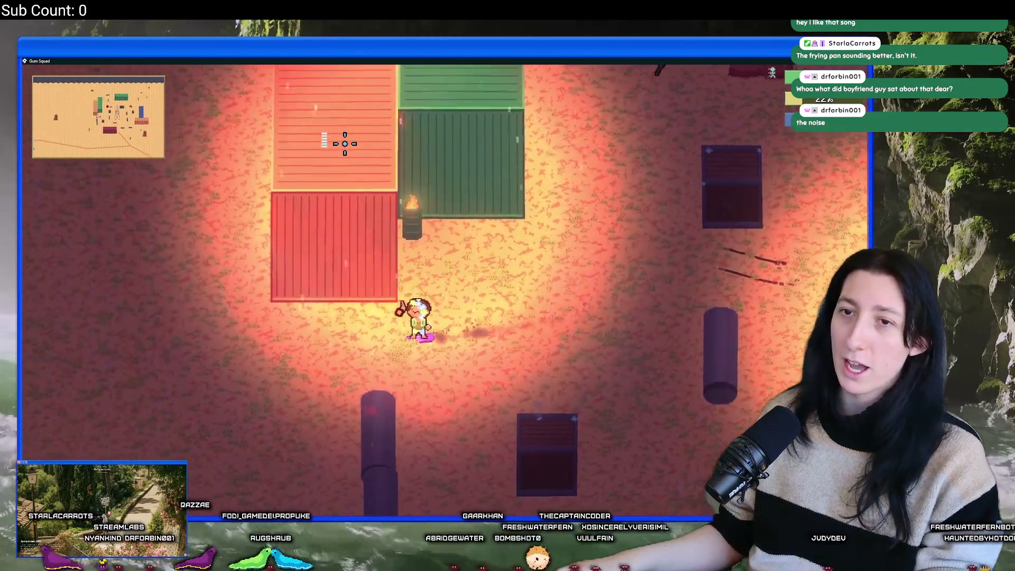
{"action": "key", "text": "Tab"}
{"action": "key", "text": "Tab"}
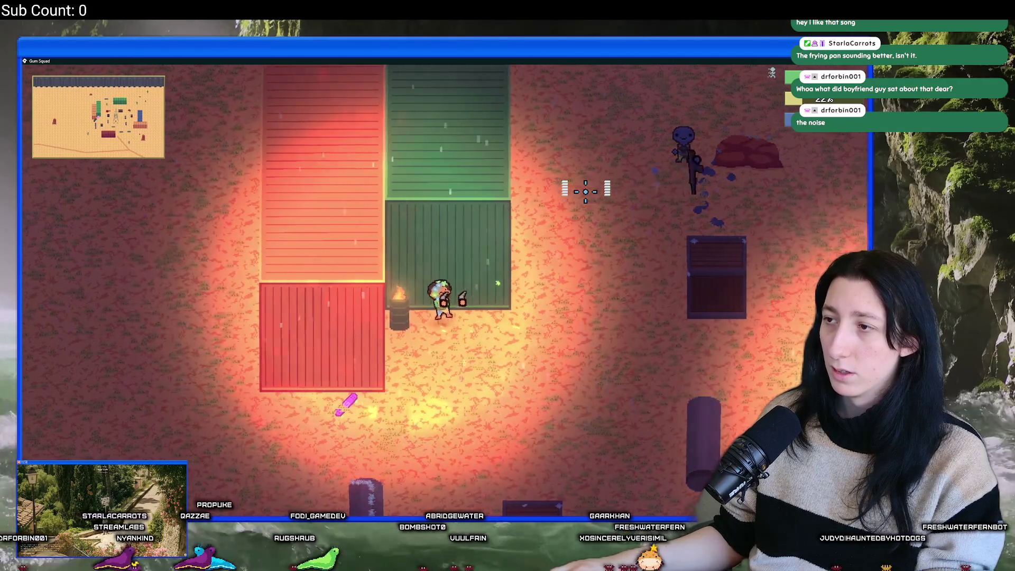
Step: Circle the containers and shoot the enemy by the cactus dead for 120 XP
{"action": "key", "text": "d"}
{"action": "key", "text": "w"}
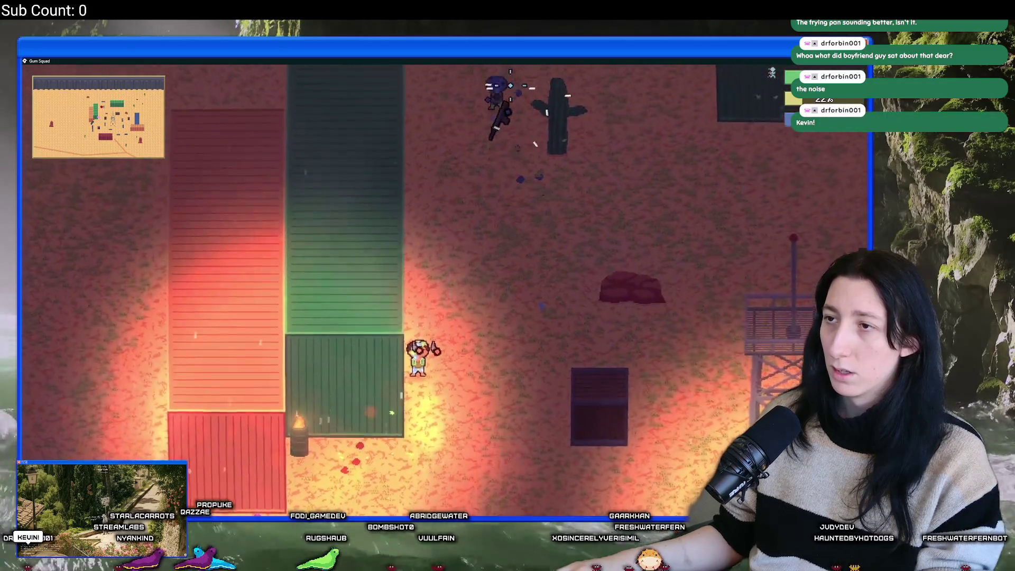
{"action": "left_click", "coordinate": [457, 93]}
{"action": "key", "text": "d"}
{"action": "key", "text": "s"}
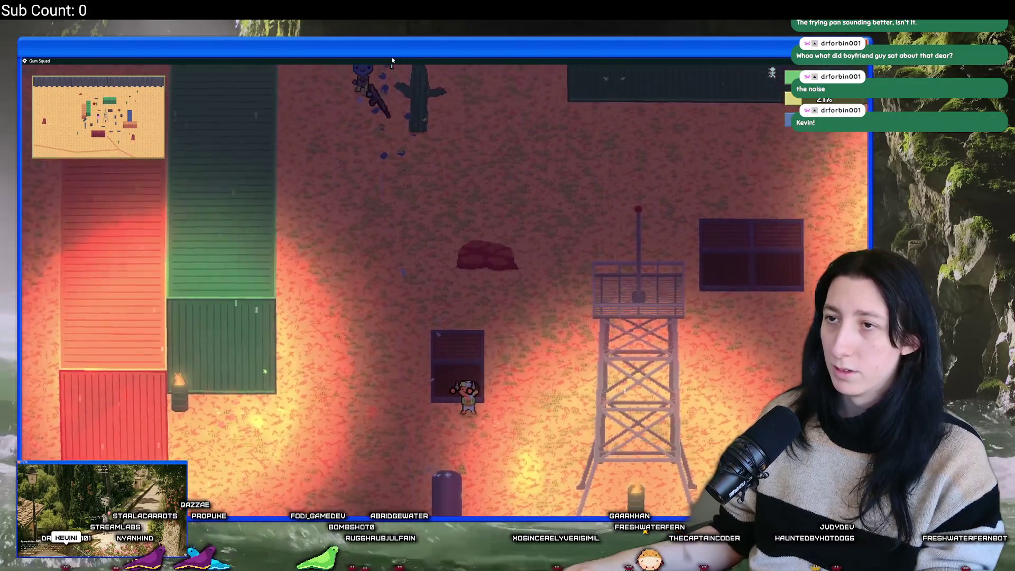
{"action": "key", "text": "w"}
{"action": "key", "text": "a"}
{"action": "left_click", "coordinate": [408, 84]}
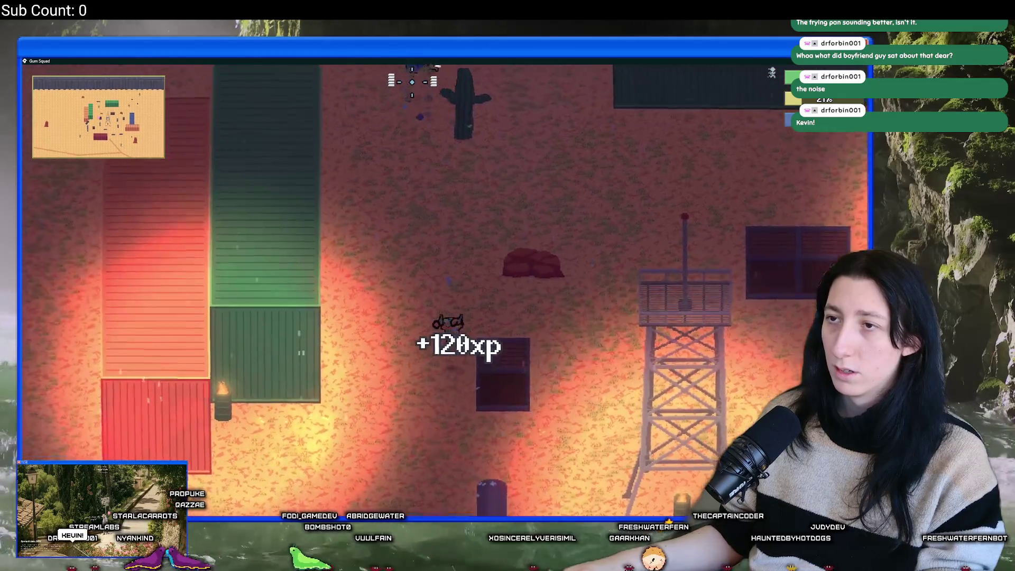
Step: Walk to the enemy's body and check its loot and the inventory
{"action": "key", "text": "w"}
{"action": "key", "text": "Tab"}
{"action": "key", "text": "Tab"}
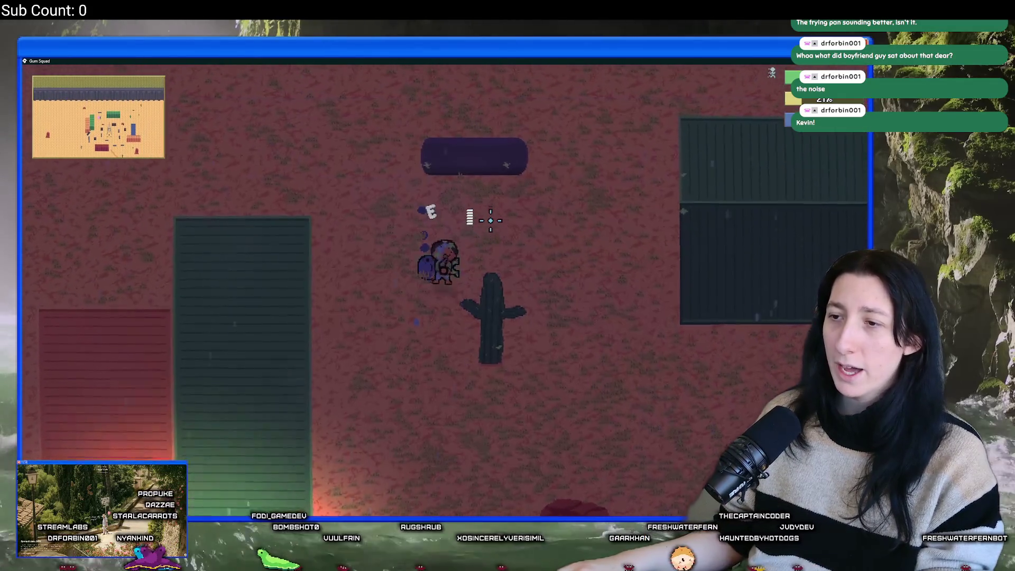
{"action": "key", "text": "e"}
{"action": "key", "text": "Tab"}
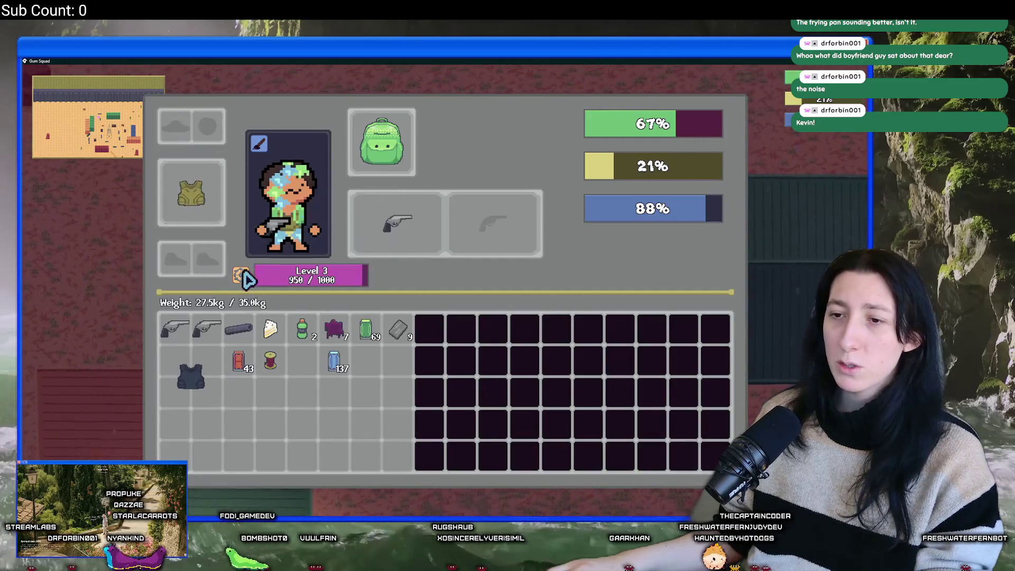
Step: Spend points on Marksmanship in the Perk Points screen, then close it
{"action": "left_click", "coordinate": [257, 267]}
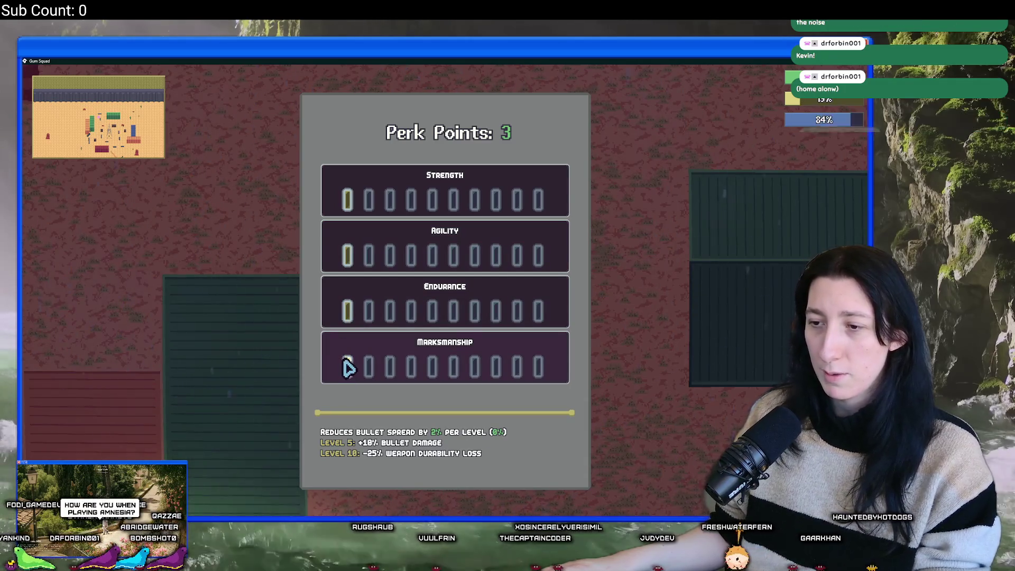
{"action": "left_click", "coordinate": [349, 366]}
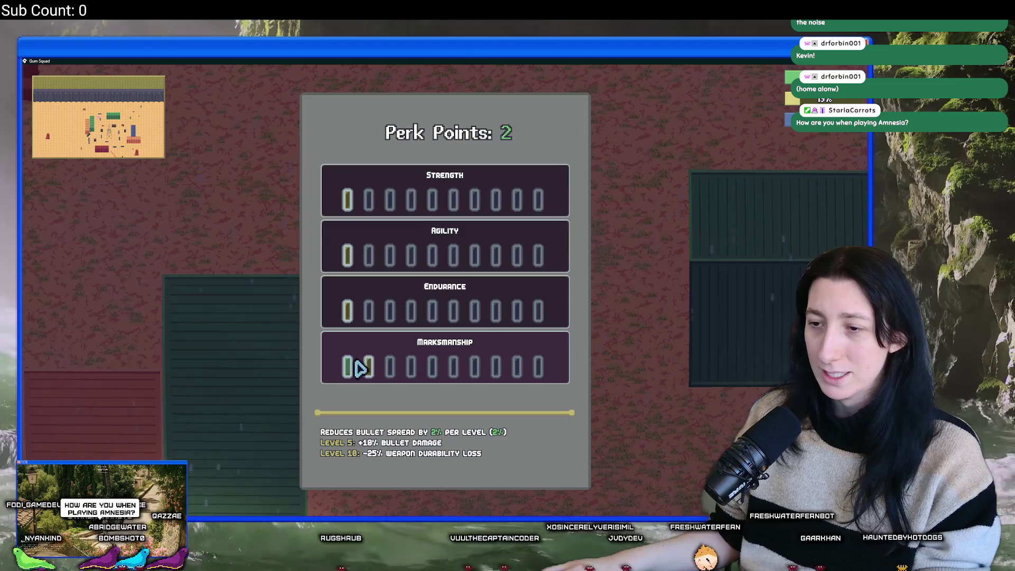
{"action": "left_click", "coordinate": [370, 366]}
{"action": "left_click", "coordinate": [392, 367]}
{"action": "key", "text": "Escape"}
{"action": "key", "text": "Escape"}
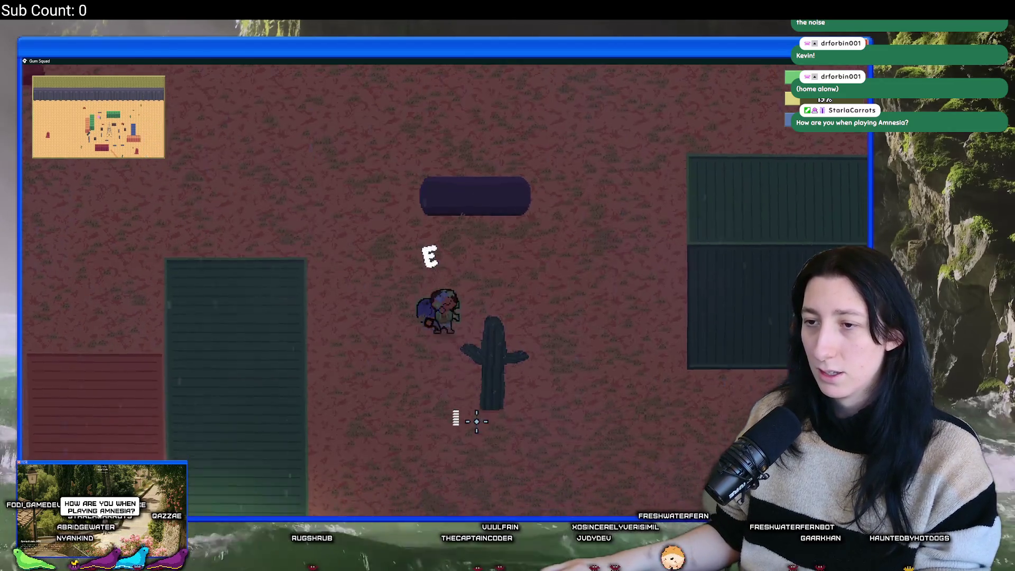
Step: Ride the pink skateboard around the tower and into the dark area, then open the inventory
{"action": "key", "text": "s"}
{"action": "key", "text": "a"}
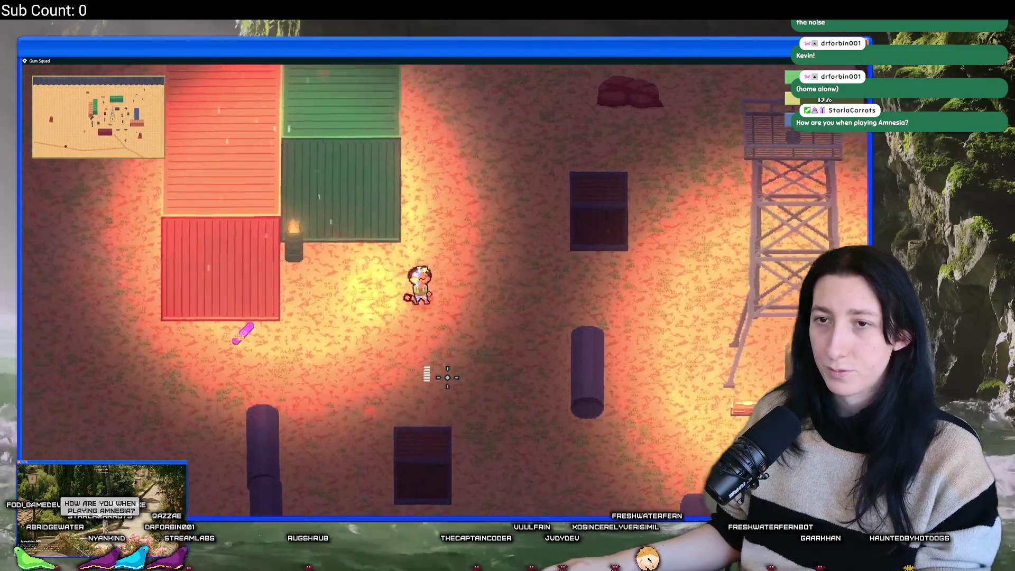
{"action": "key", "text": "d"}
{"action": "key", "text": "d"}
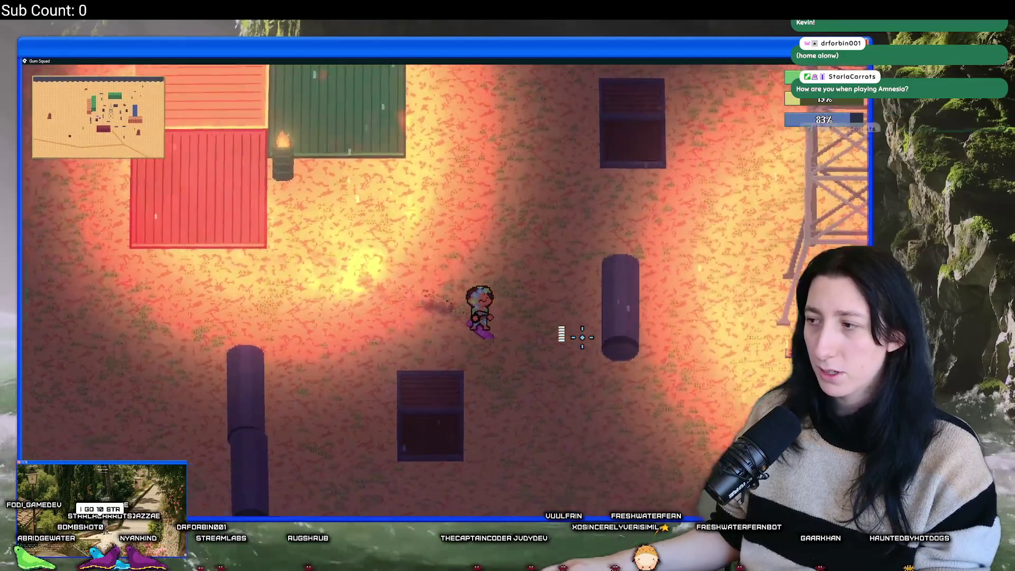
{"action": "key", "text": "a"}
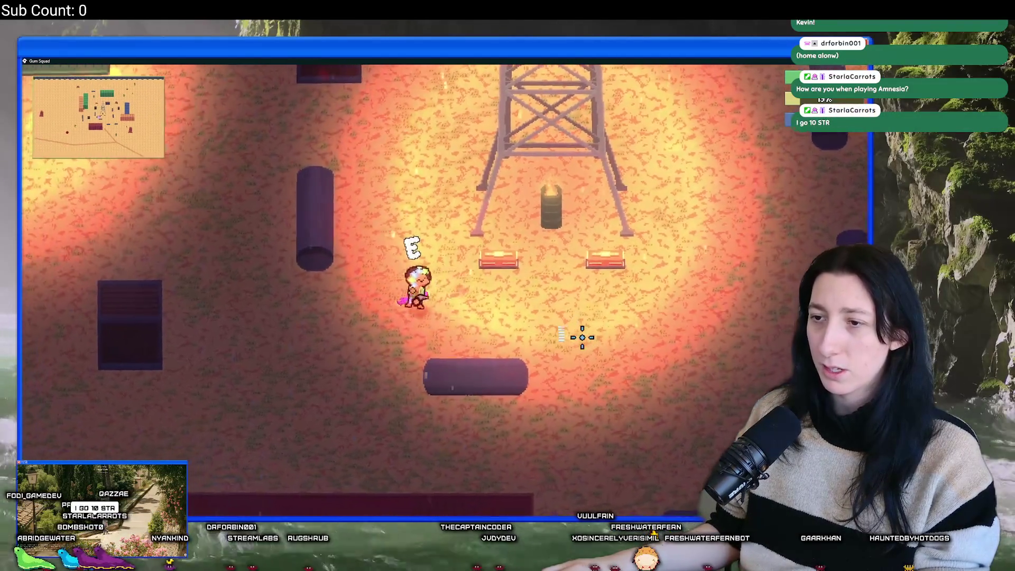
{"action": "key", "text": "s"}
{"action": "key", "text": "d"}
{"action": "key", "text": "w"}
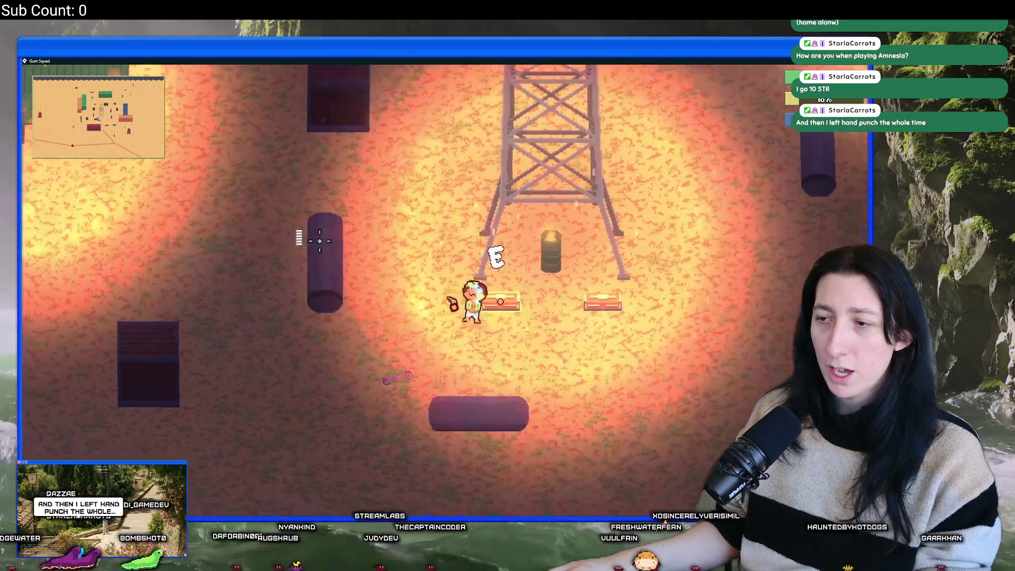
{"action": "key", "text": "s"}
{"action": "key", "text": "a"}
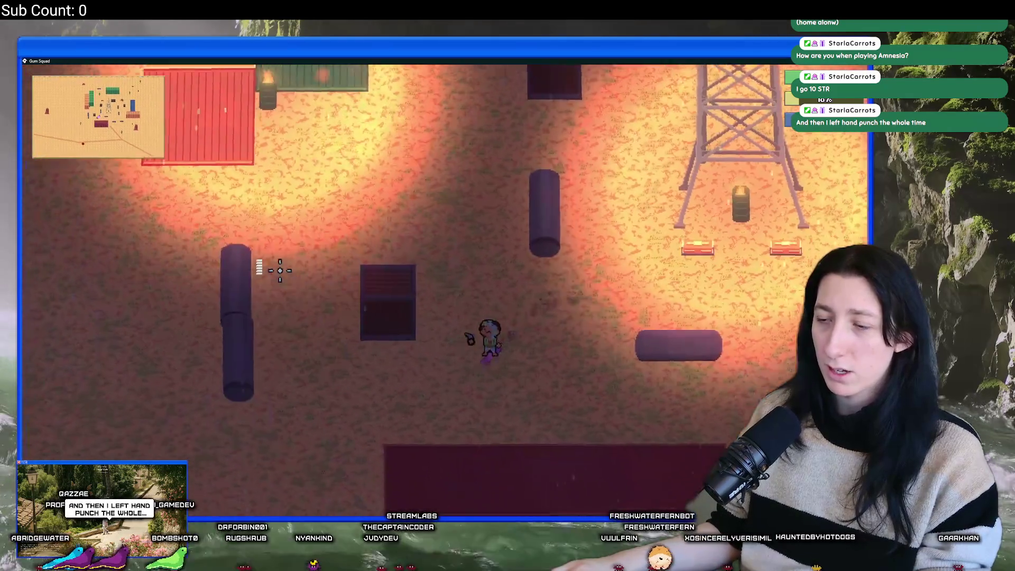
{"action": "key", "text": "Tab"}
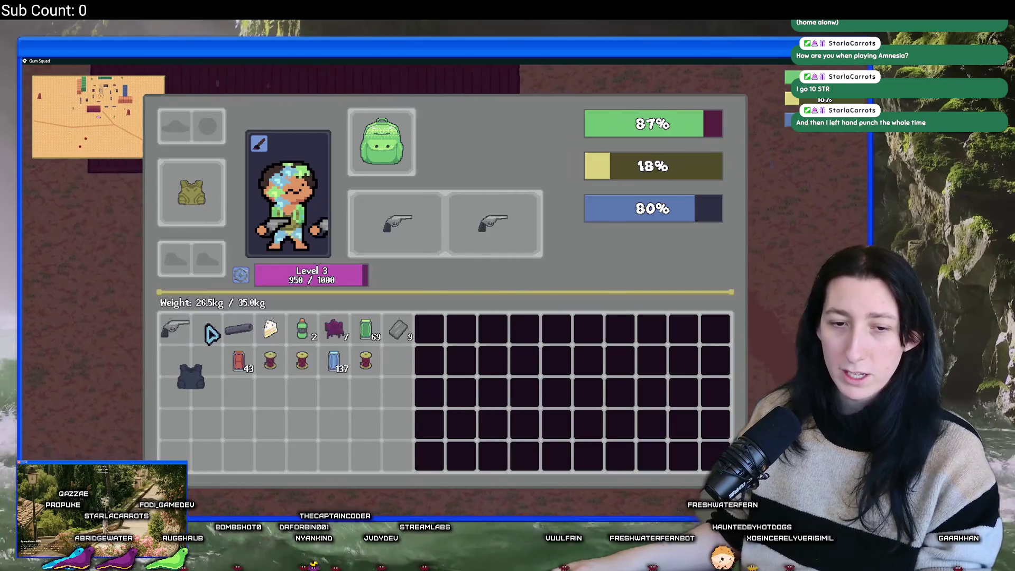
Step: Ride south across the dark field and shoot the nearby enemy
{"action": "key", "text": "Tab"}
{"action": "key", "text": "s"}
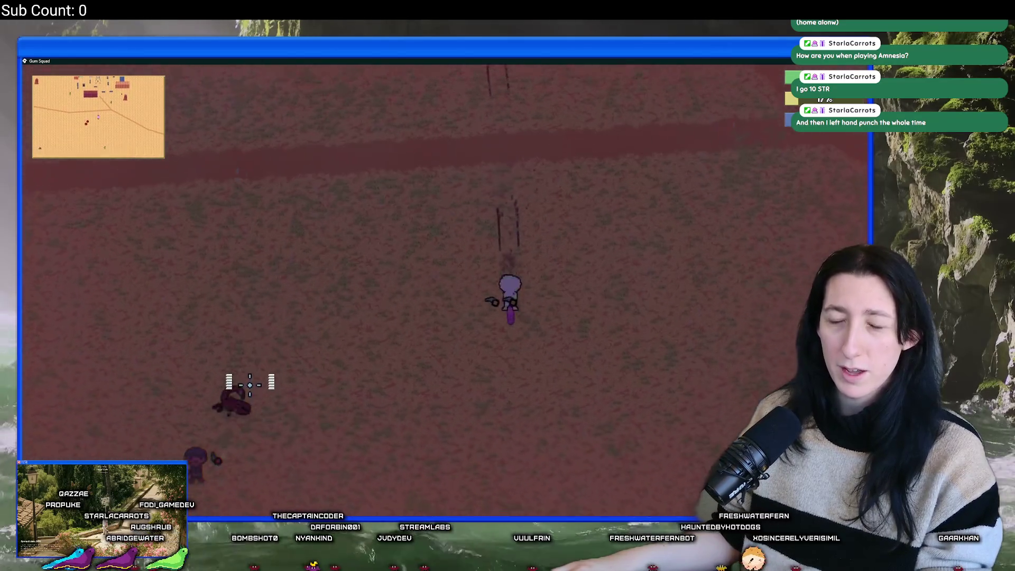
{"action": "key", "text": "s"}
{"action": "left_click", "coordinate": [312, 145]}
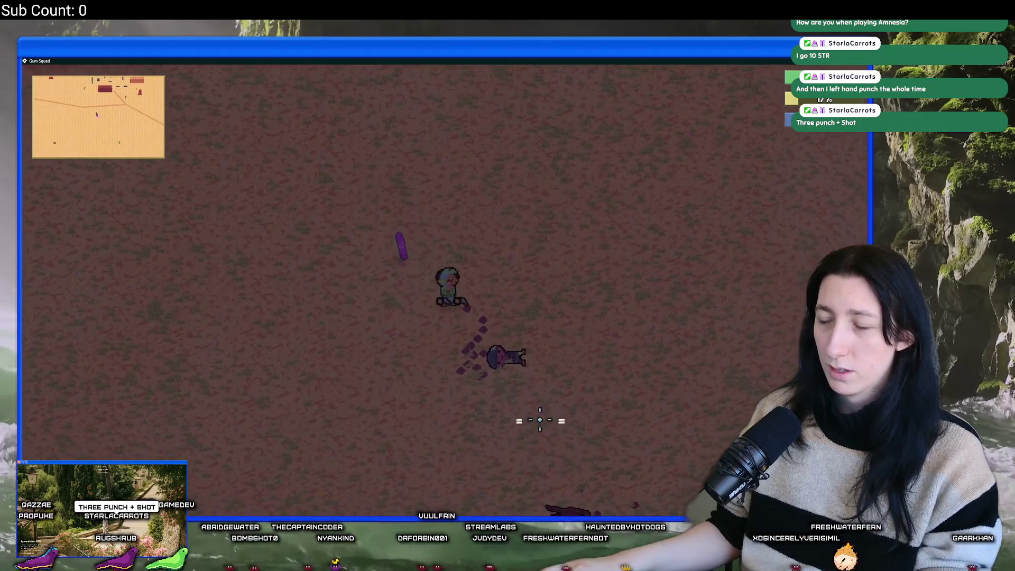
{"action": "key", "text": "Tab"}
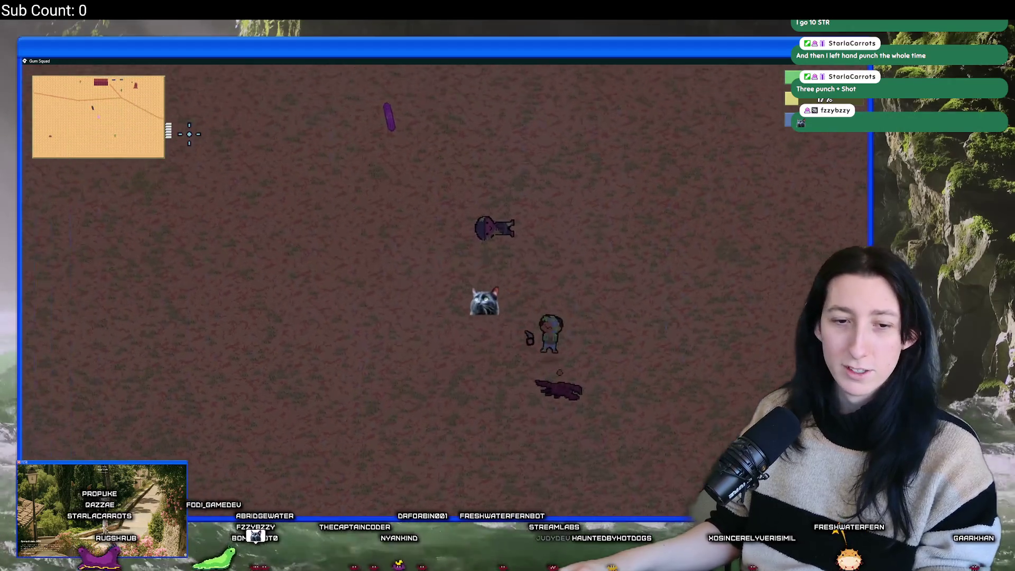
{"action": "key", "text": "w"}
{"action": "key", "text": "a"}
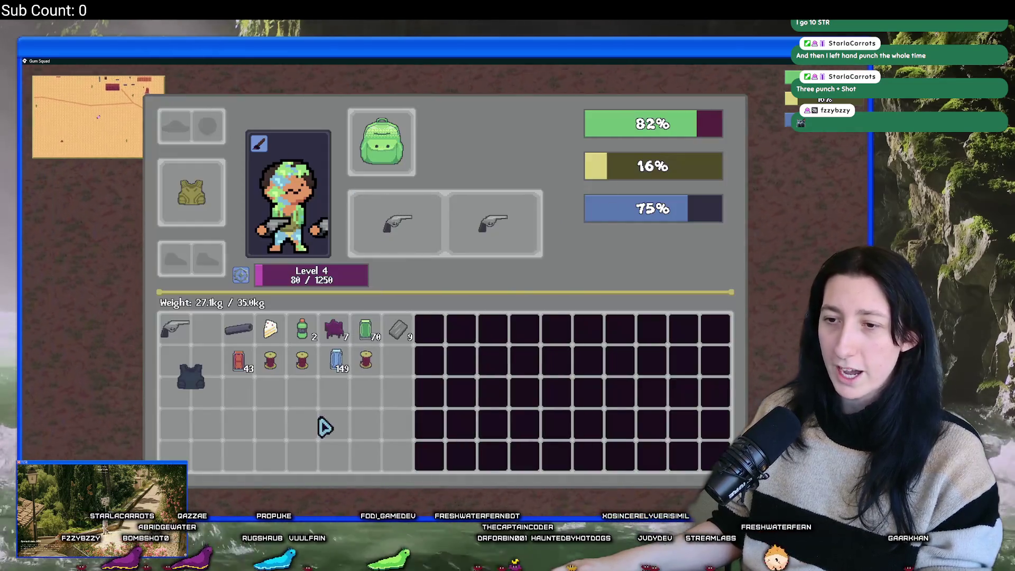
Step: Eat the cake to restore hunger, then walk left past the cactus toward the road
{"action": "right_click", "coordinate": [272, 331]}
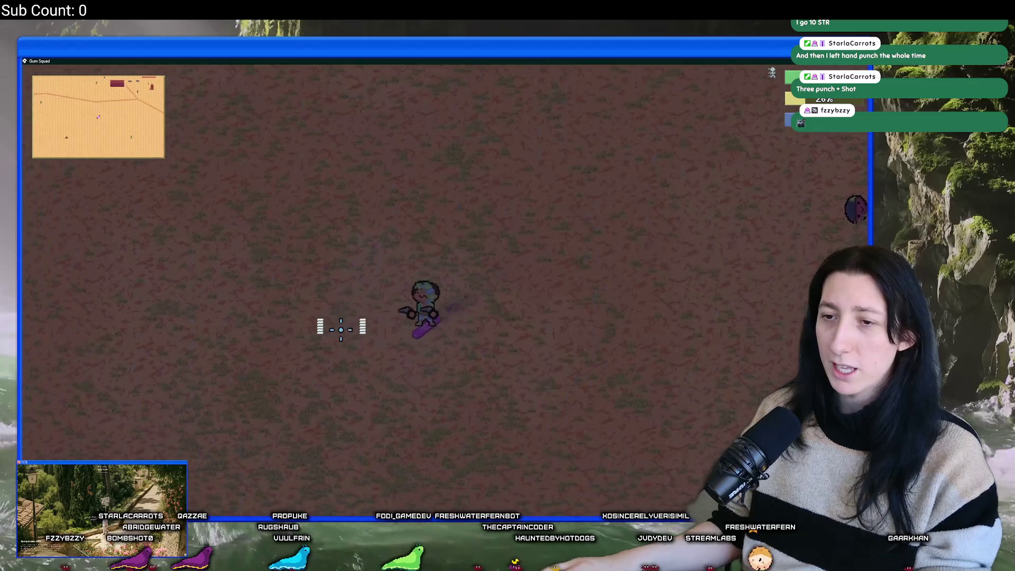
{"action": "key", "text": "a"}
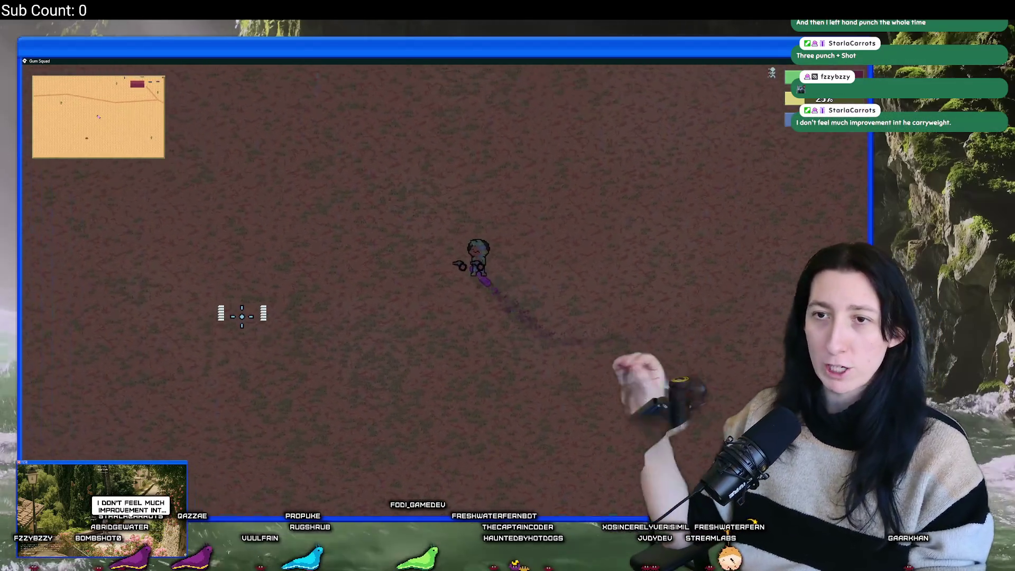
{"action": "key", "text": "a"}
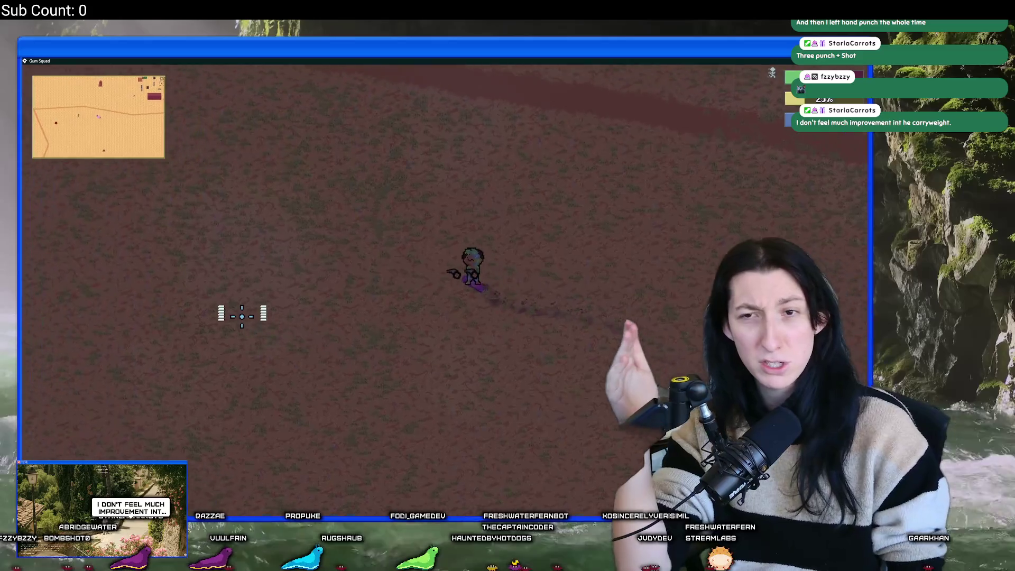
{"action": "key", "text": "a"}
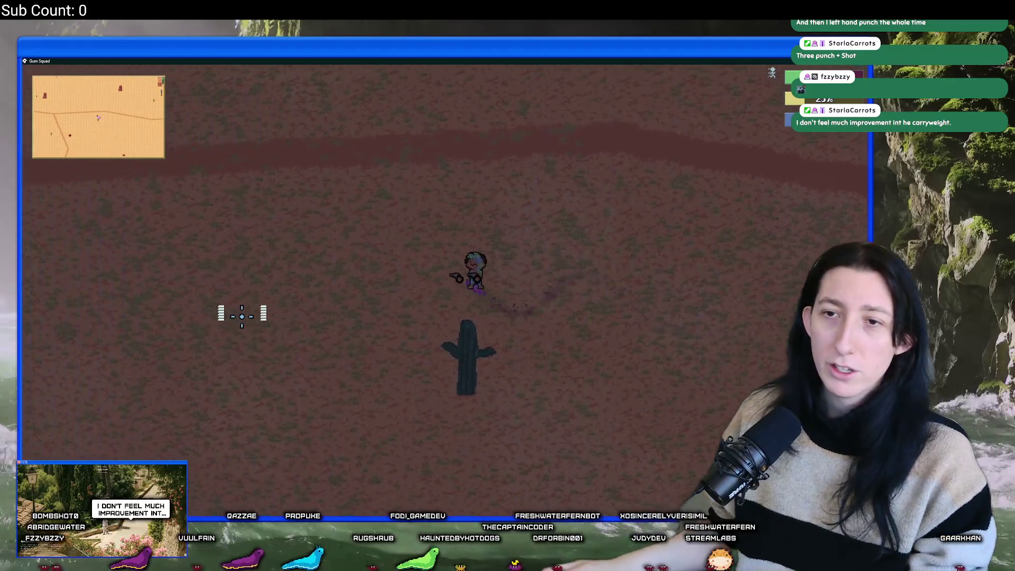
{"action": "key", "text": "a"}
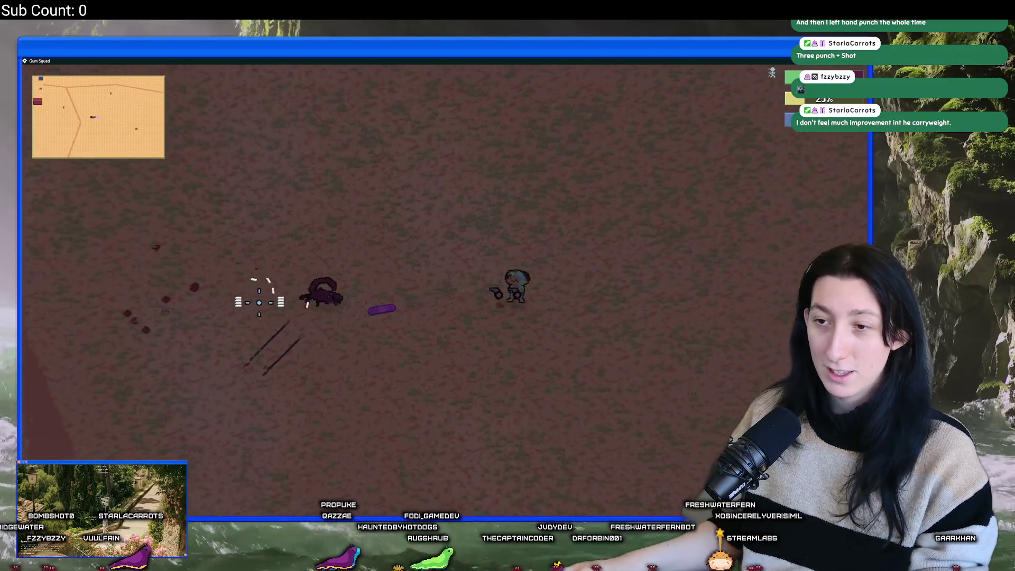
{"action": "key", "text": "a"}
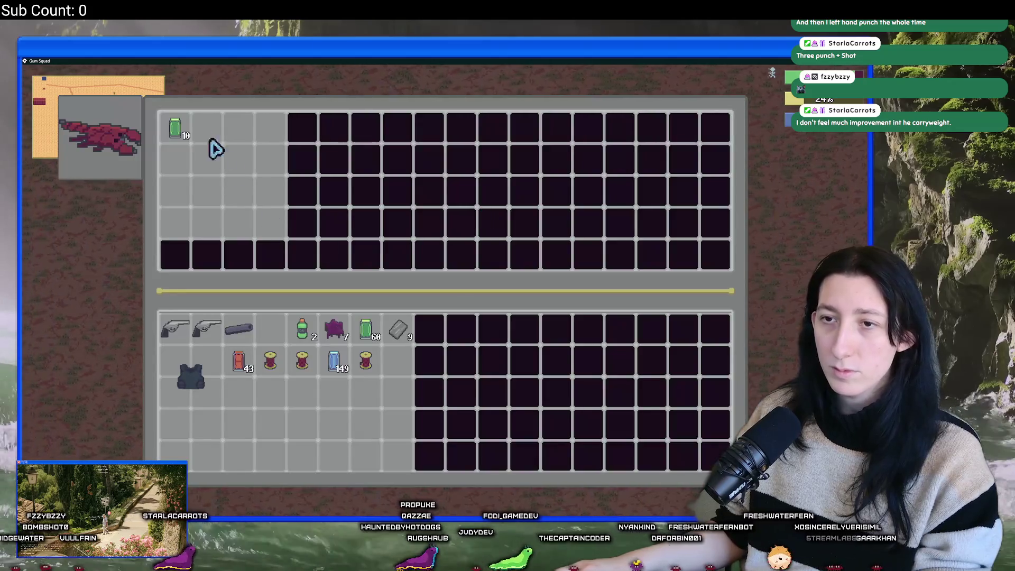
Step: Take the 10 Mint Gum from the container and head up-left along the dirt path
{"action": "left_click", "coordinate": [180, 125]}
{"action": "key", "text": "Tab"}
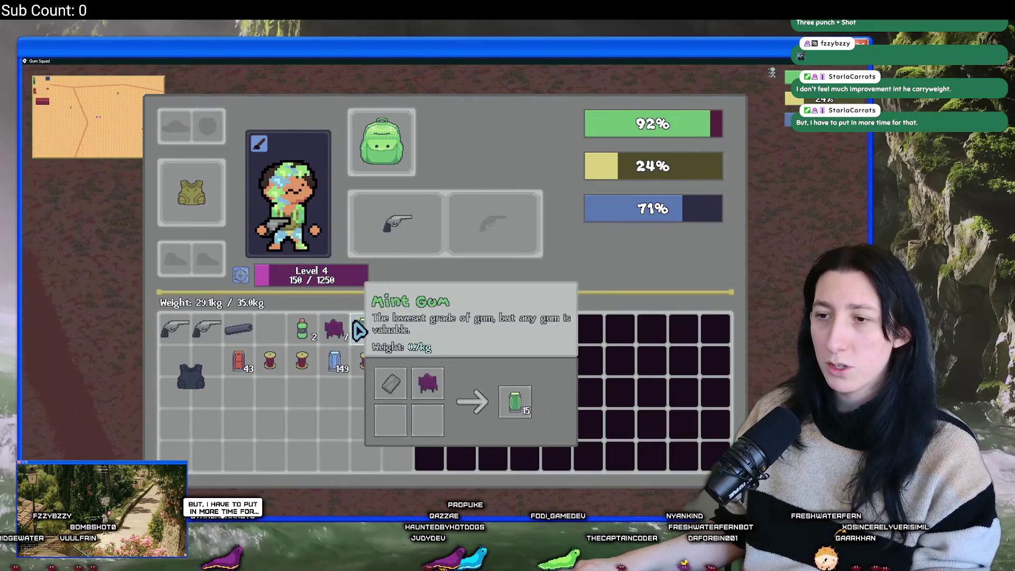
{"action": "key", "text": "Tab"}
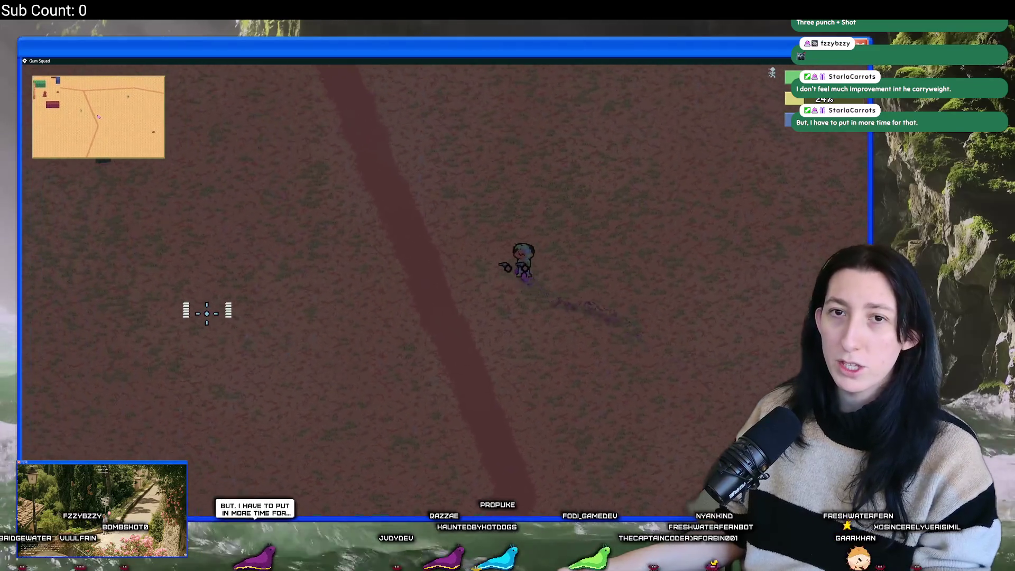
{"action": "key", "text": "w"}
{"action": "key", "text": "a"}
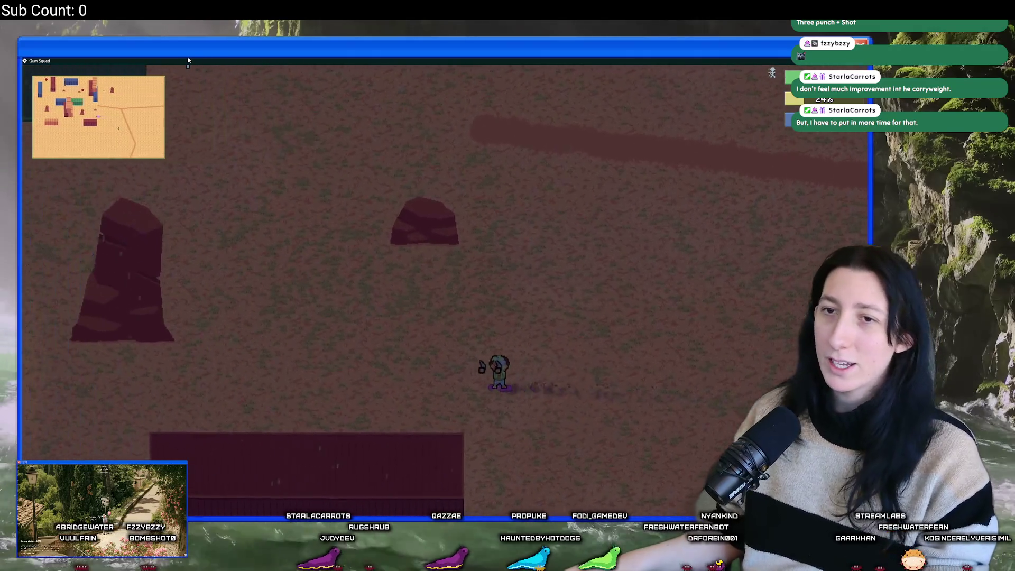
{"action": "key", "text": "w"}
{"action": "key", "text": "a"}
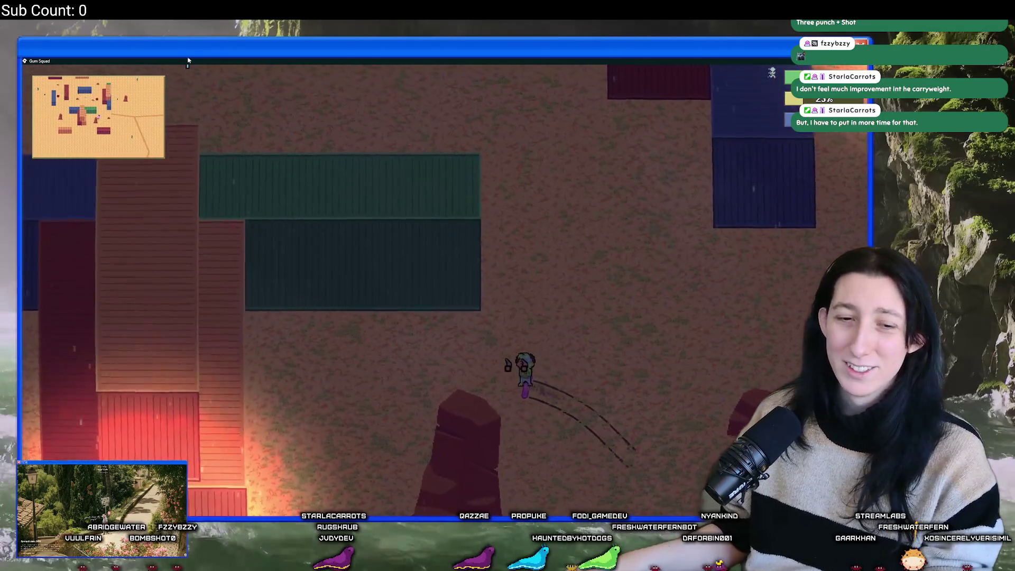
Step: Walk into the shipping-container yard, fight the enemy there, and check the inventory
{"action": "key", "text": "w"}
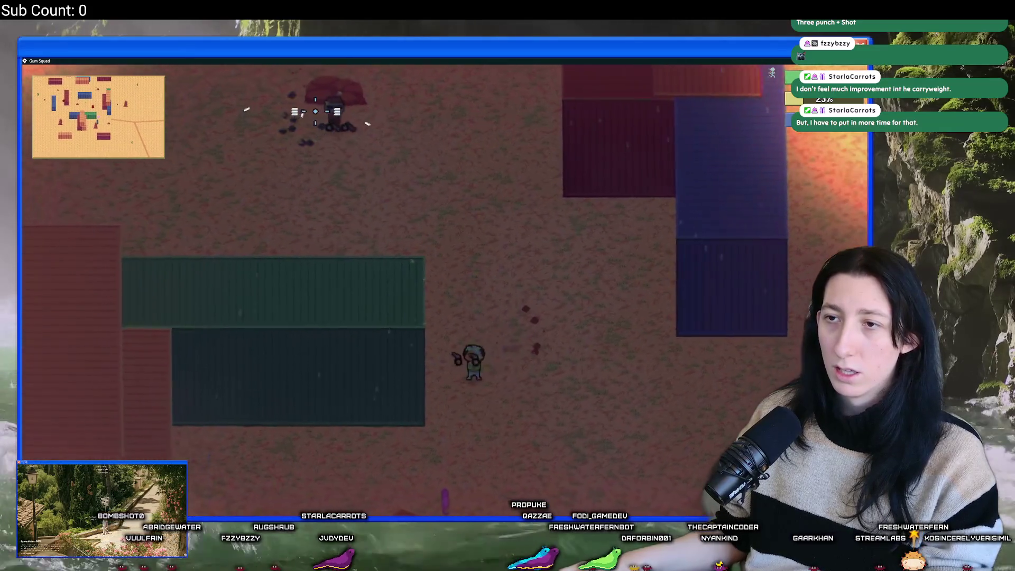
{"action": "key", "text": "w"}
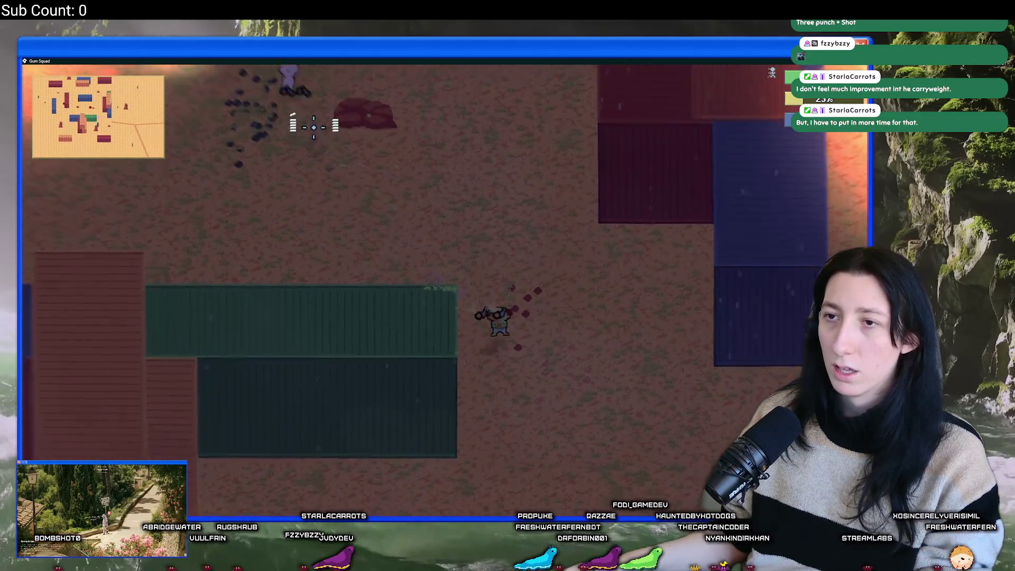
{"action": "key", "text": "s"}
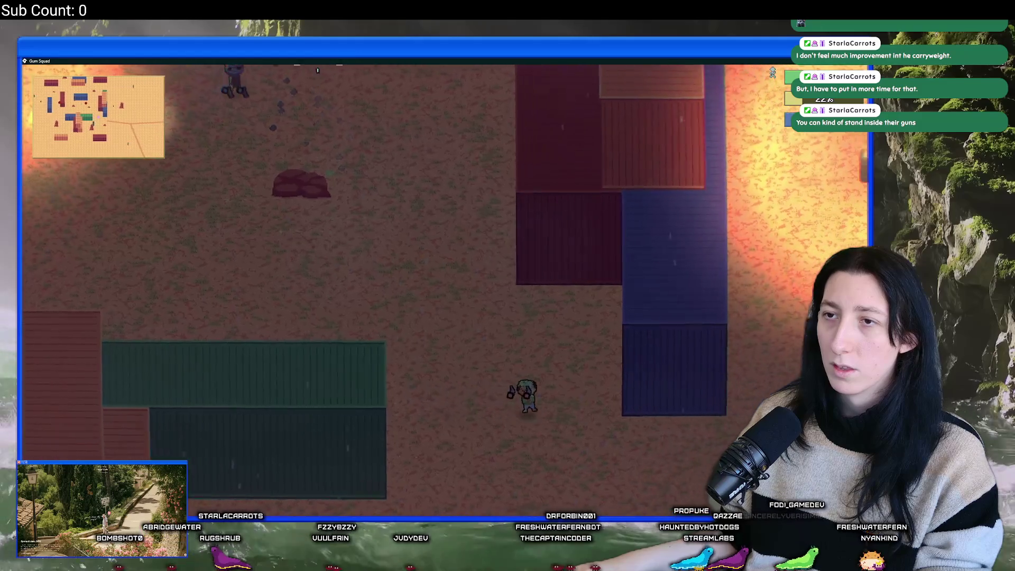
{"action": "key", "text": "d"}
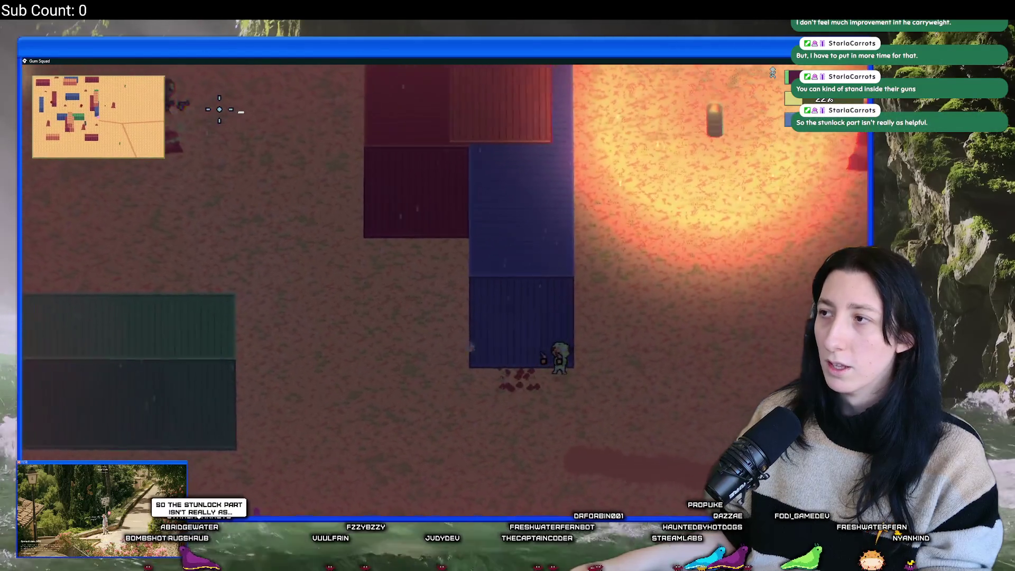
{"action": "key", "text": "Tab"}
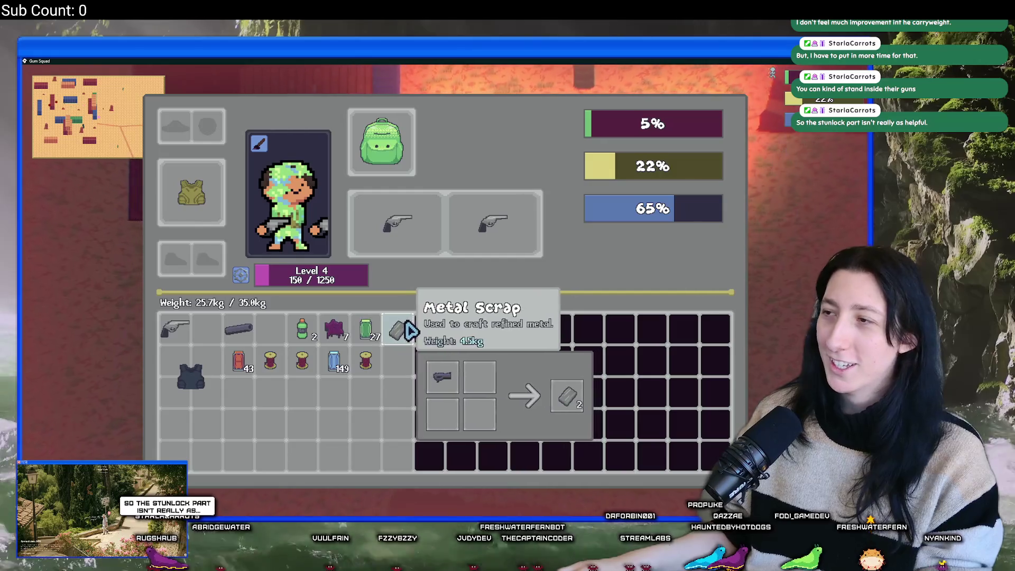
{"action": "key", "text": "w"}
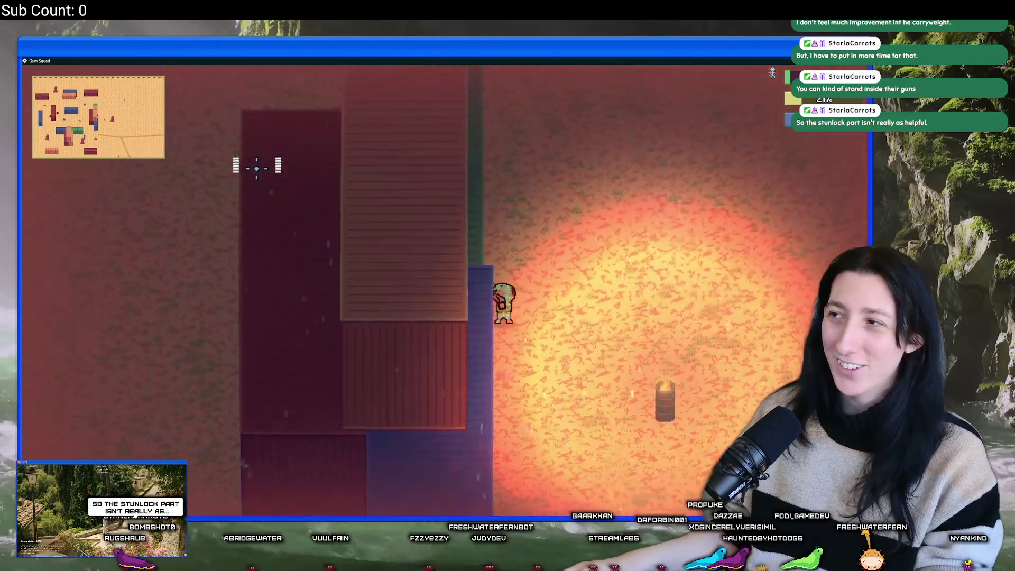
{"action": "key", "text": "w"}
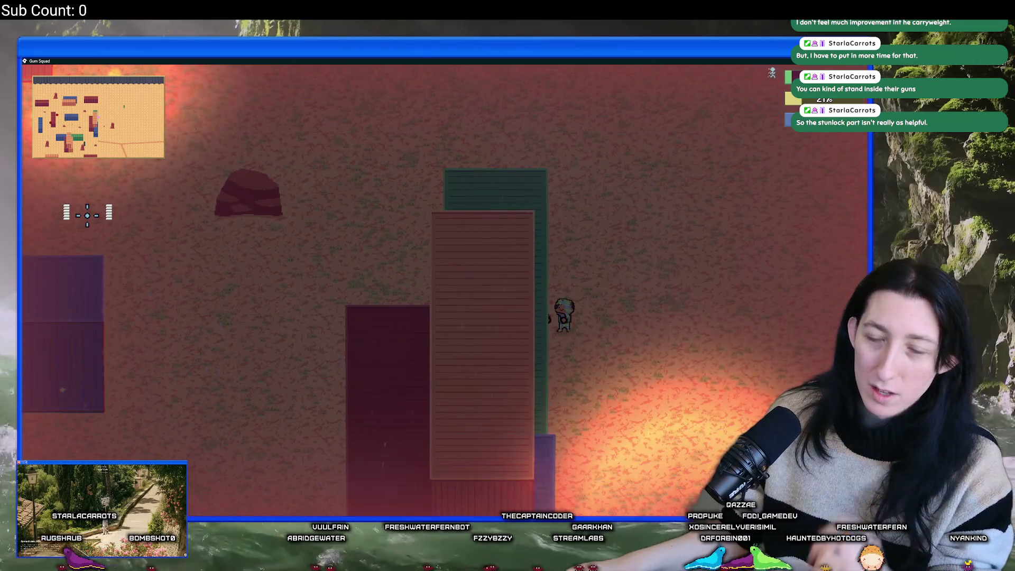
Step: Walk south away from the containers, past the rocks, and along the dirt road, glancing at the inventory
{"action": "key", "text": "s"}
{"action": "key", "text": "s"}
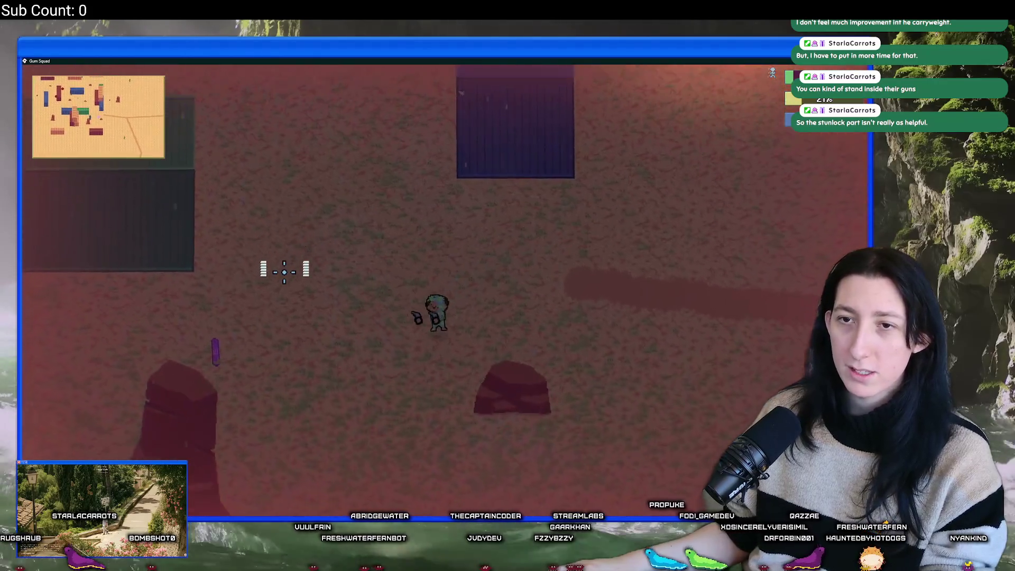
{"action": "key", "text": "a"}
{"action": "key", "text": "d"}
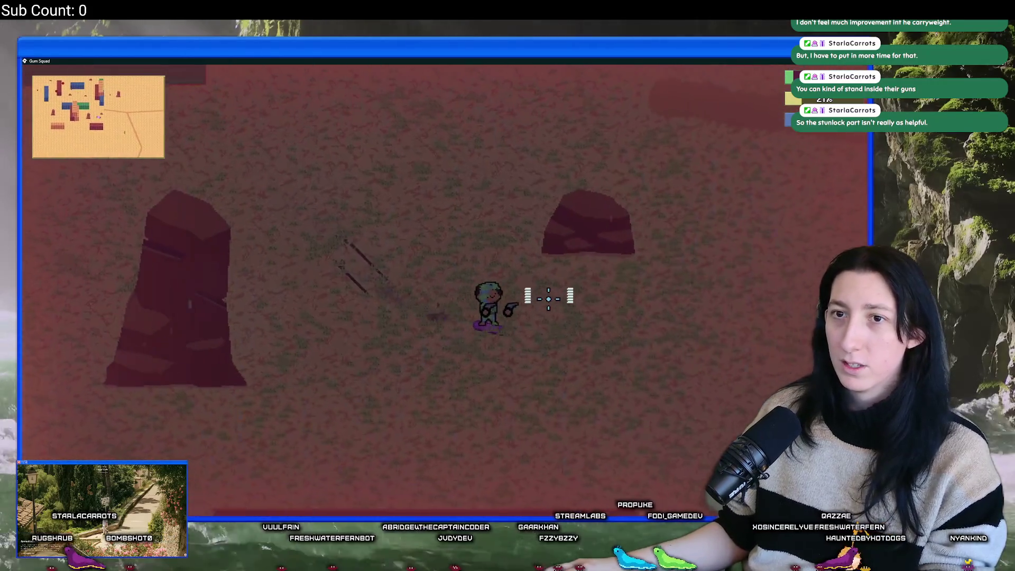
{"action": "key", "text": "d"}
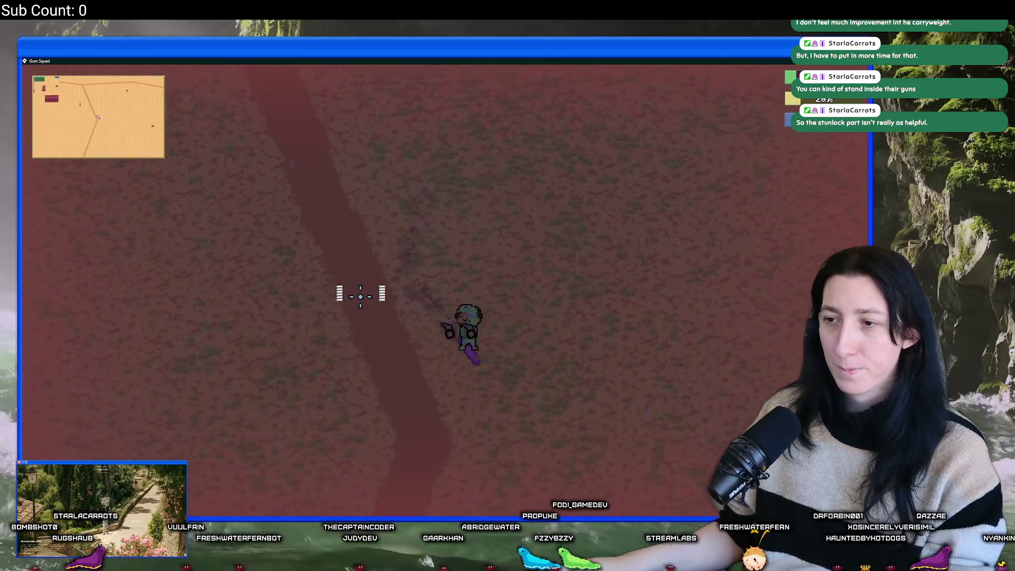
{"action": "key", "text": "s"}
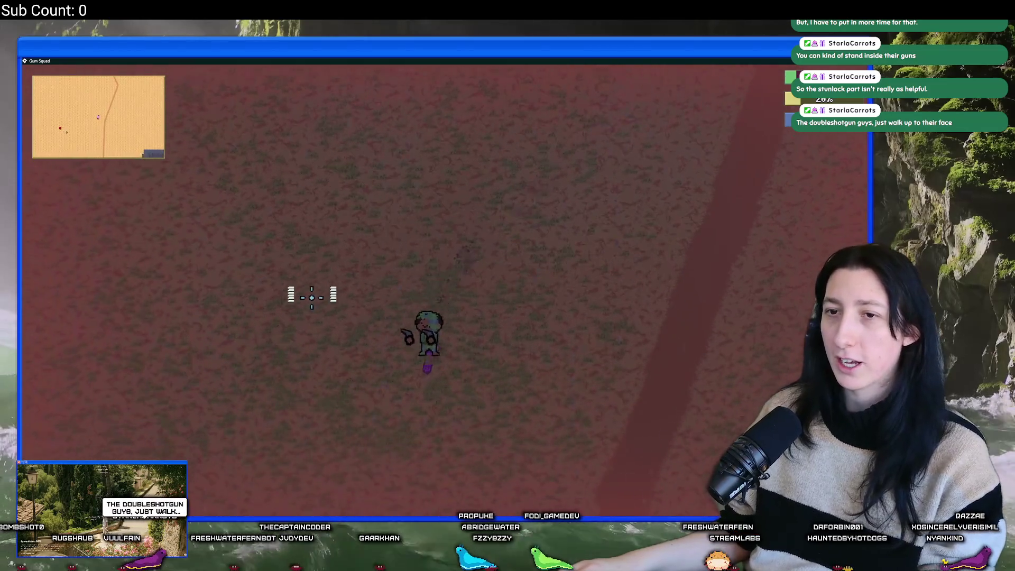
{"action": "key", "text": "Tab"}
{"action": "key", "text": "Tab"}
Step: Walk east across the road and the open reddish field, then switch away from the game
{"action": "key", "text": "d"}
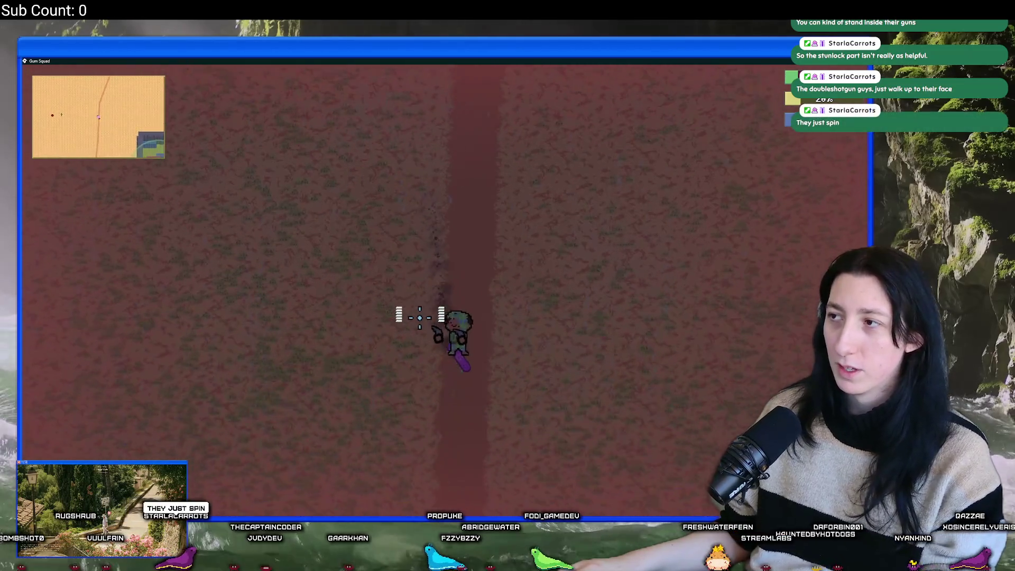
{"action": "key", "text": "d"}
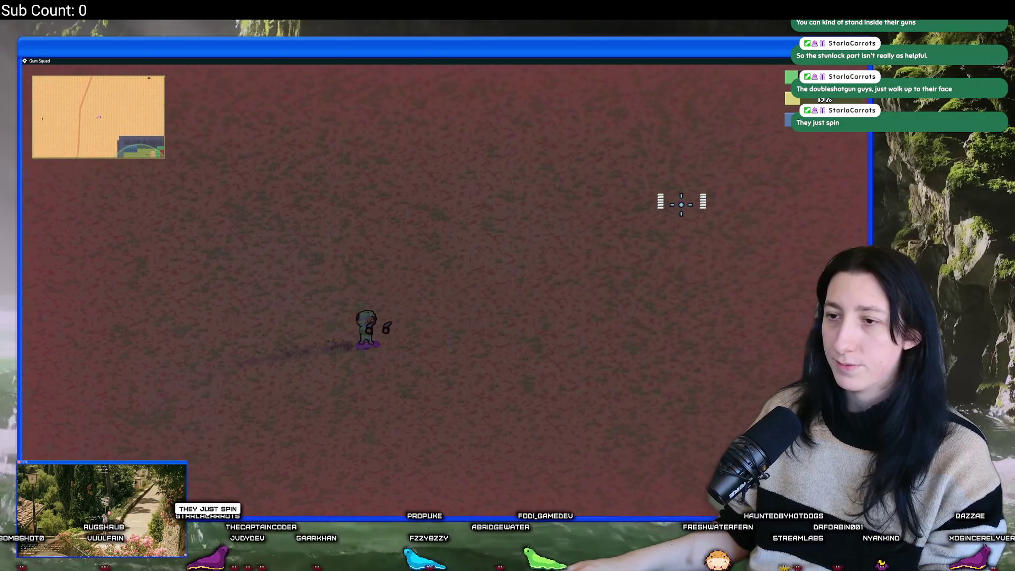
{"action": "key", "text": "d"}
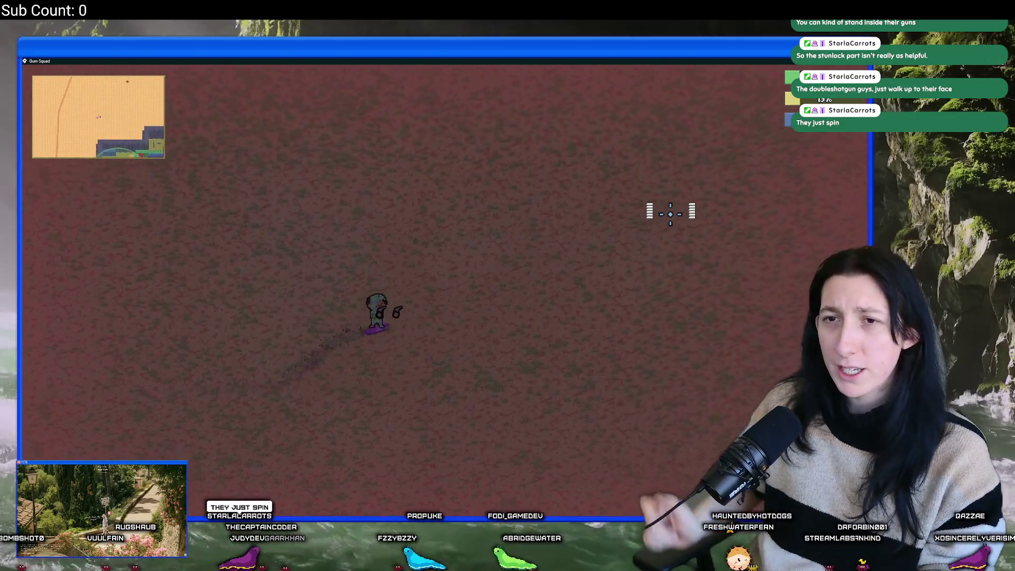
{"action": "key", "text": "d"}
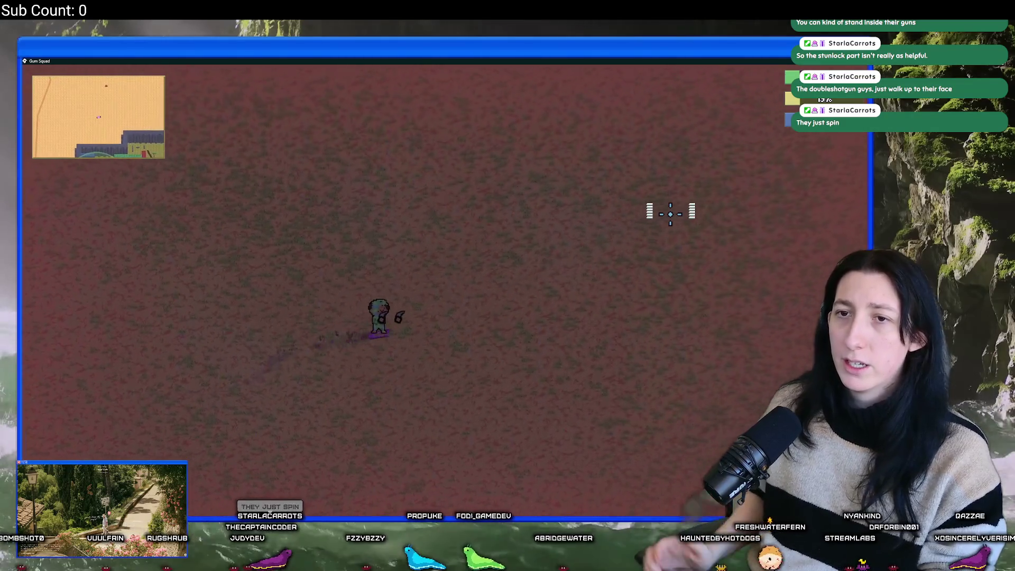
{"action": "key", "text": "alt+Tab"}
Step: In GameMaker, open the rm_playarea room and search the Asset Browser for 'heal'
{"action": "left_click", "coordinate": [474, 206]}
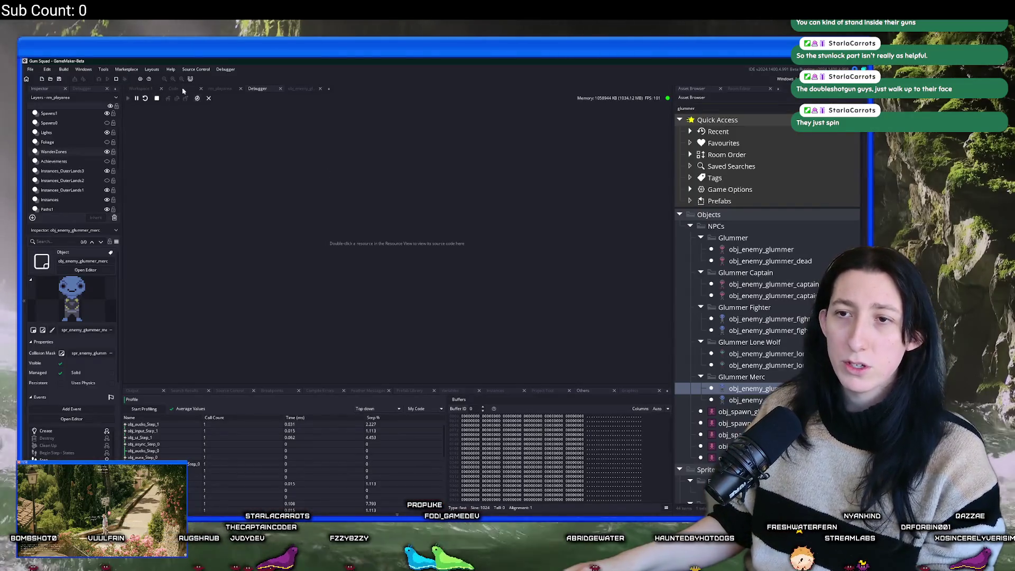
{"action": "left_click", "coordinate": [220, 88]}
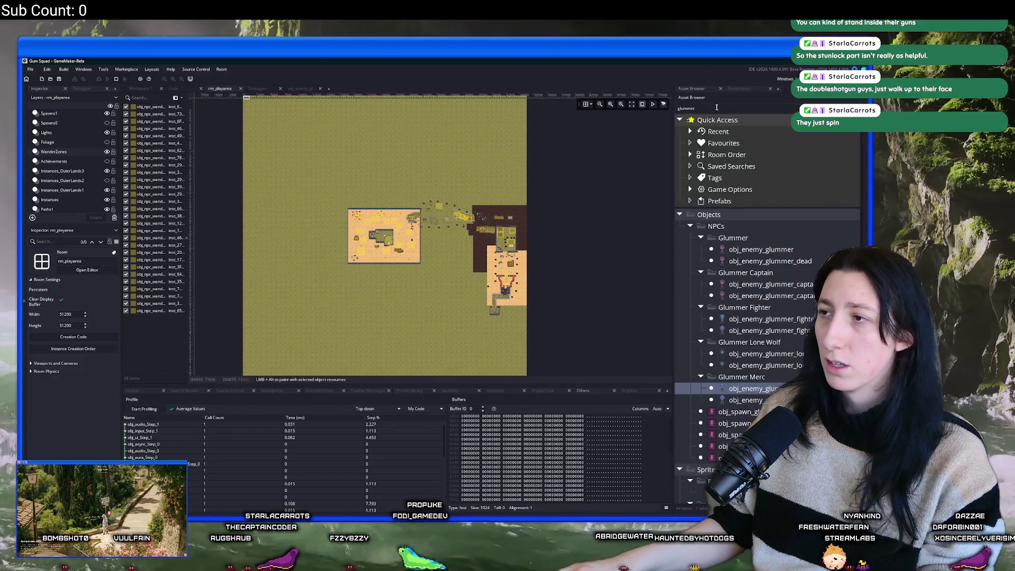
{"action": "double_click", "coordinate": [716, 108]}
{"action": "type", "text": "heal"}
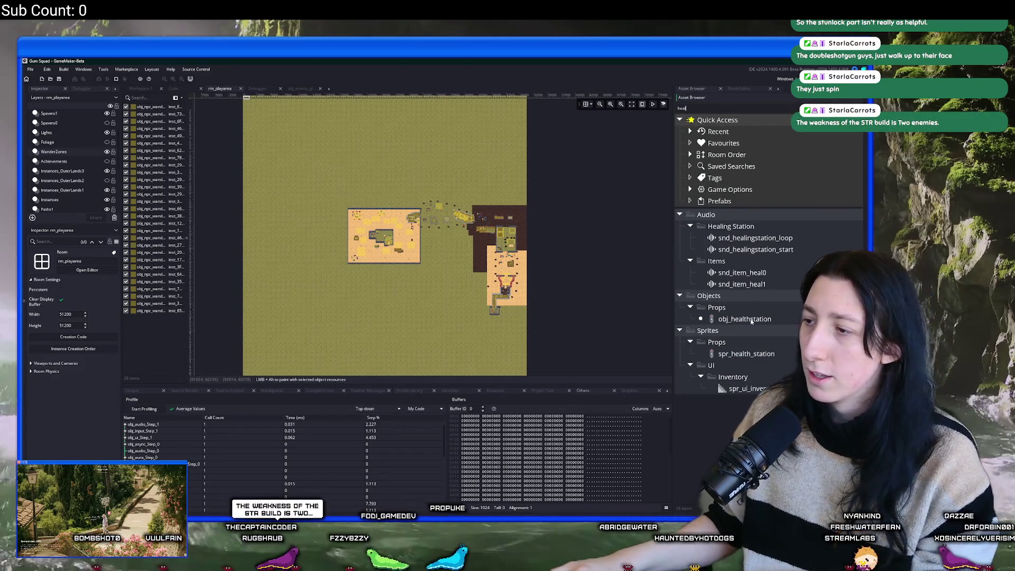
Step: Place an obj_healthstation on the Instances layer beside the buildings, then return to the game
{"action": "left_click", "coordinate": [744, 319]}
{"action": "scroll", "coordinate": [511, 166], "scroll_direction": "up", "scroll_amount": 5}
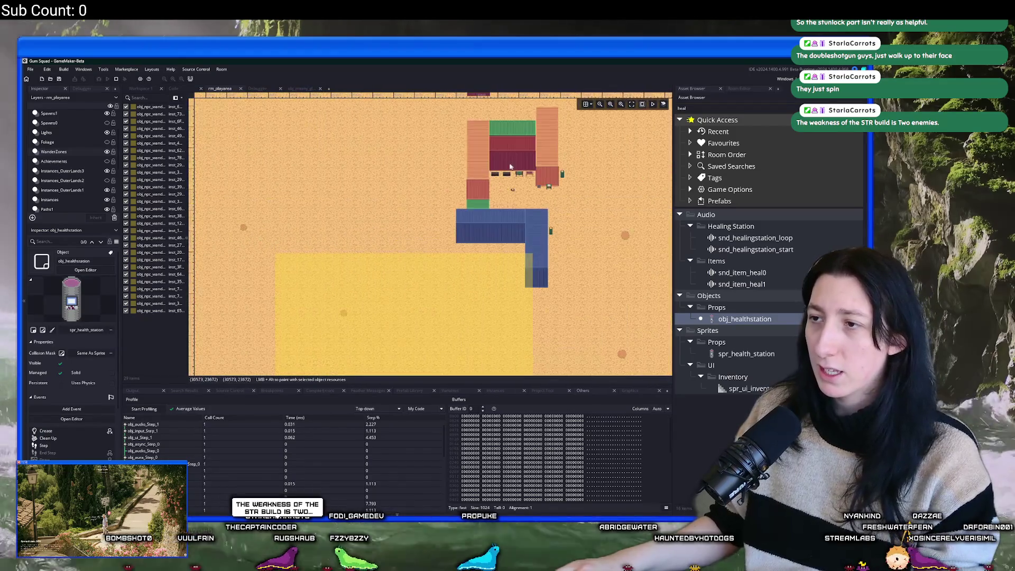
{"action": "scroll", "coordinate": [511, 167], "scroll_direction": "up", "scroll_amount": 5}
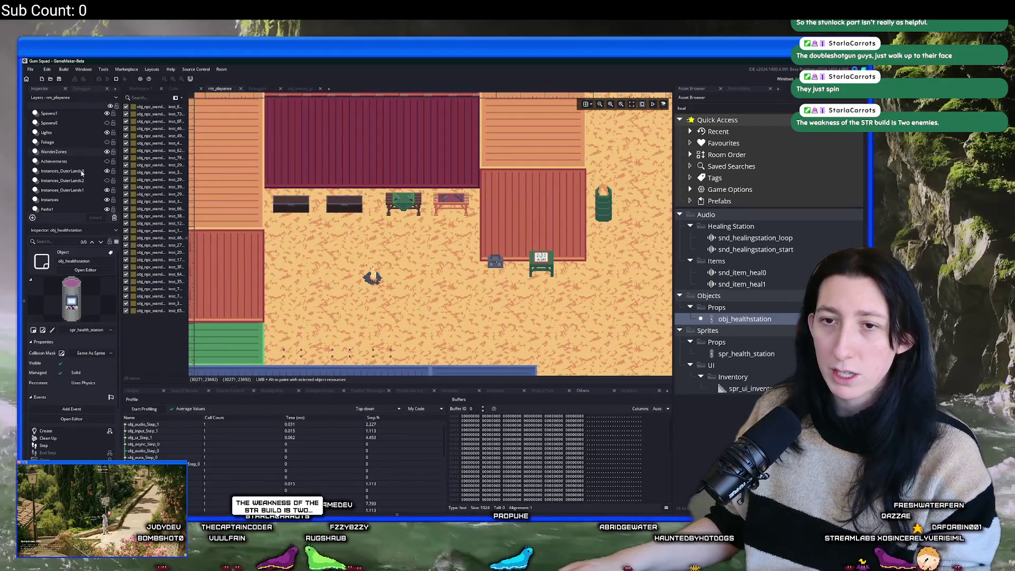
{"action": "scroll", "coordinate": [81, 173], "scroll_direction": "down", "scroll_amount": 1}
{"action": "left_click", "coordinate": [50, 186]}
{"action": "left_click", "coordinate": [514, 269], "text": "alt"}
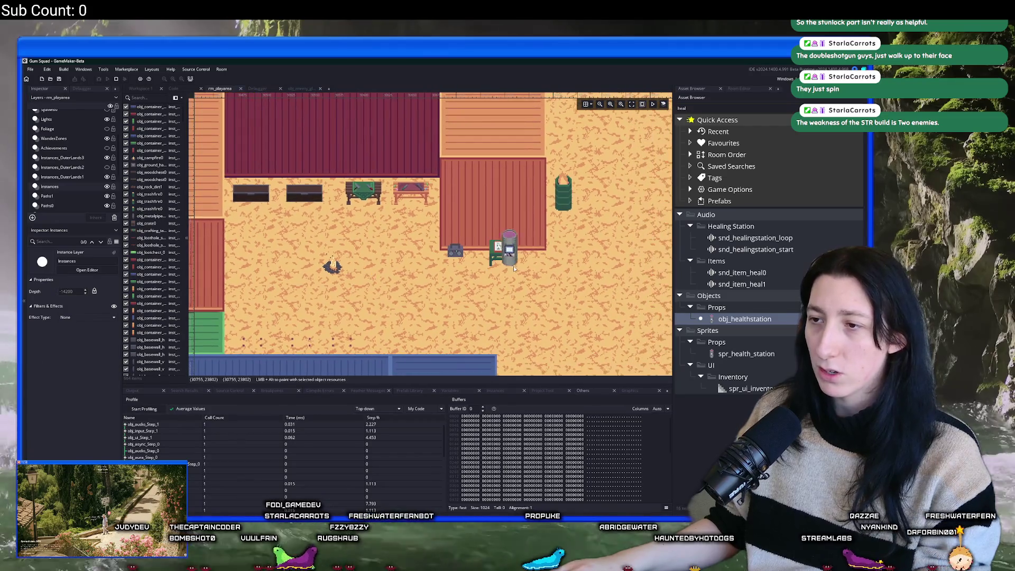
{"action": "key", "text": "alt+Tab"}
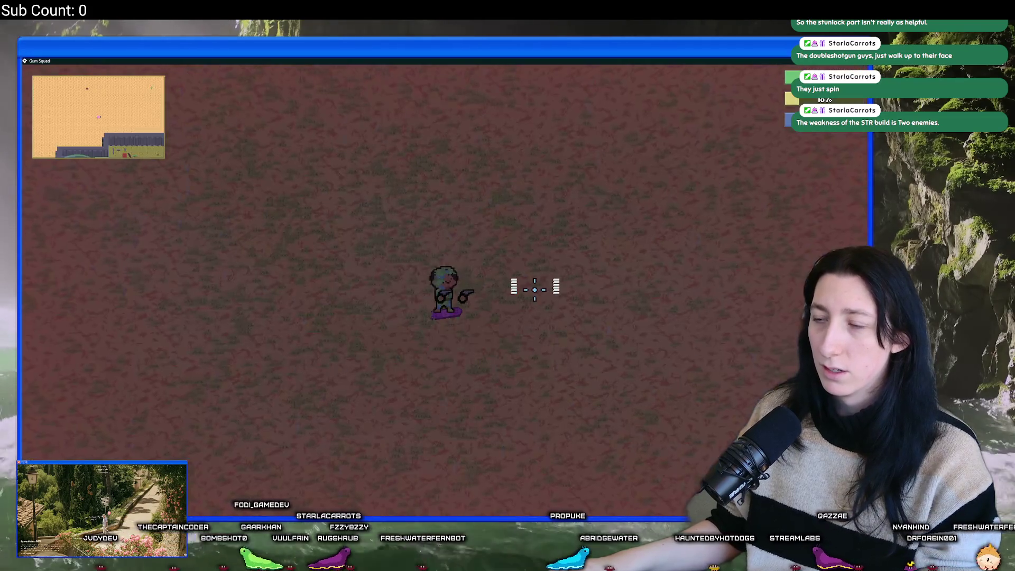
Step: Dash down-right, shoot the scorpion, check the inventory, and walk up-right toward the dirt road
{"action": "key", "text": "s"}
{"action": "key", "text": "d"}
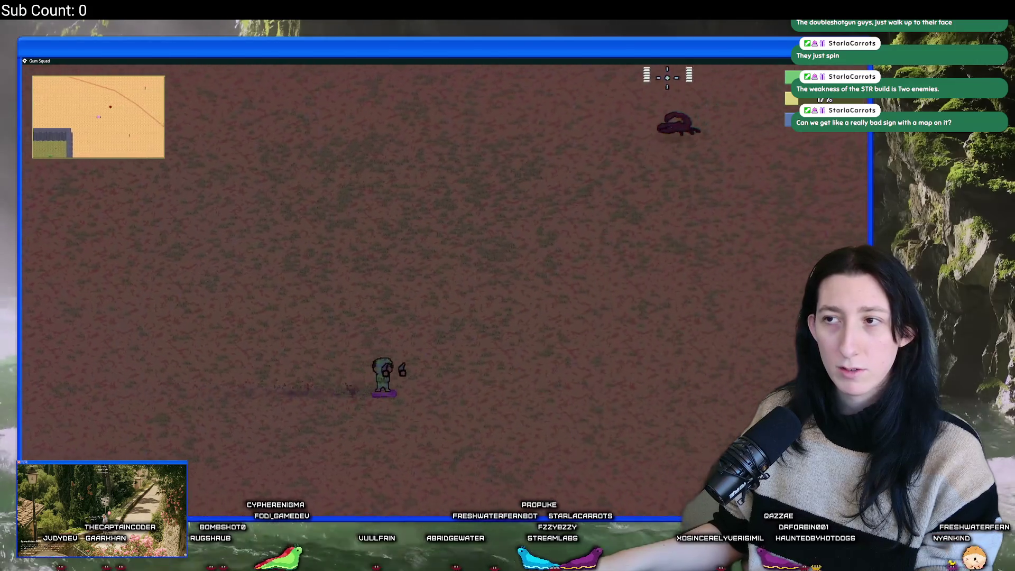
{"action": "left_click_drag", "start_coordinate": [302, 219], "coordinate": [274, 296]}
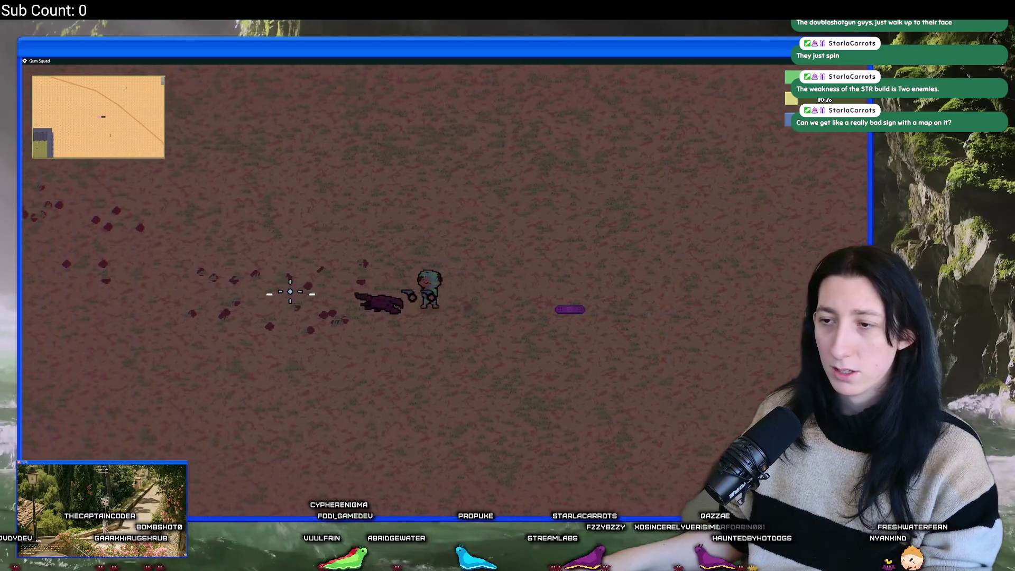
{"action": "key", "text": "Tab"}
{"action": "key", "text": "Tab"}
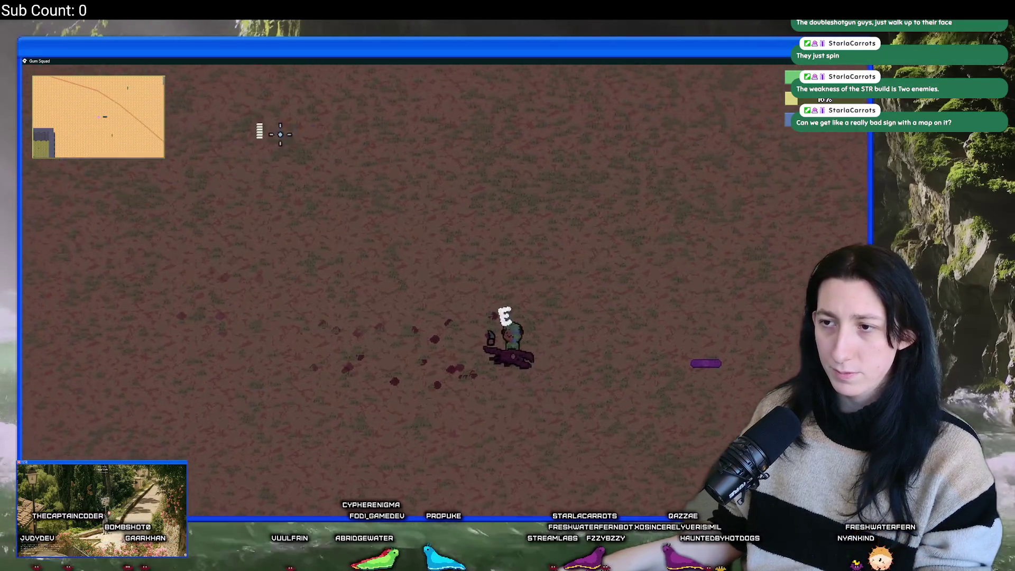
{"action": "key", "text": "d"}
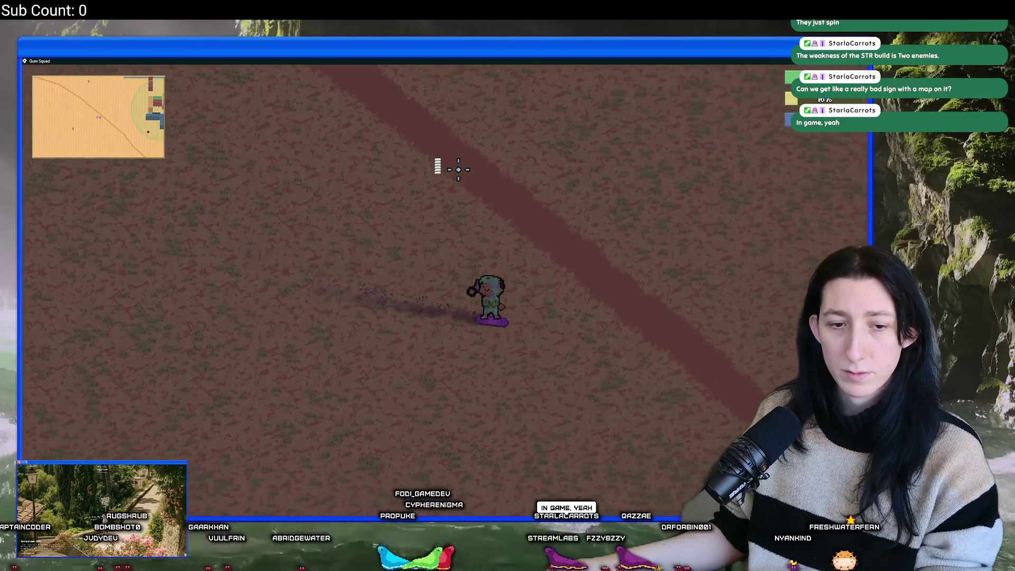
Step: Look over the world map, panning it down-right, then close it
{"action": "key", "text": "m"}
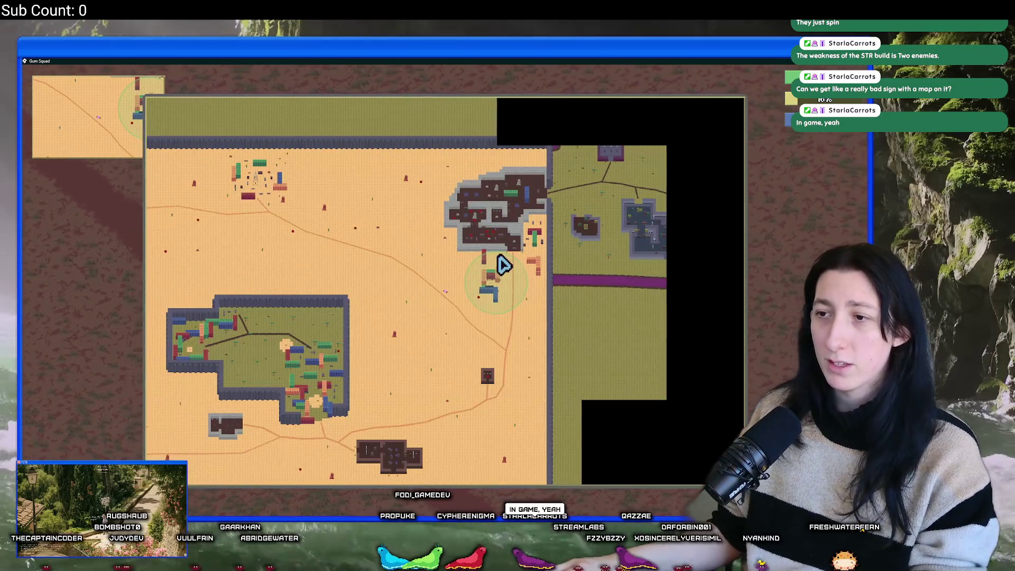
{"action": "scroll", "coordinate": [551, 222], "scroll_direction": "down", "scroll_amount": 2}
{"action": "scroll", "coordinate": [403, 288], "scroll_direction": "up", "scroll_amount": 2}
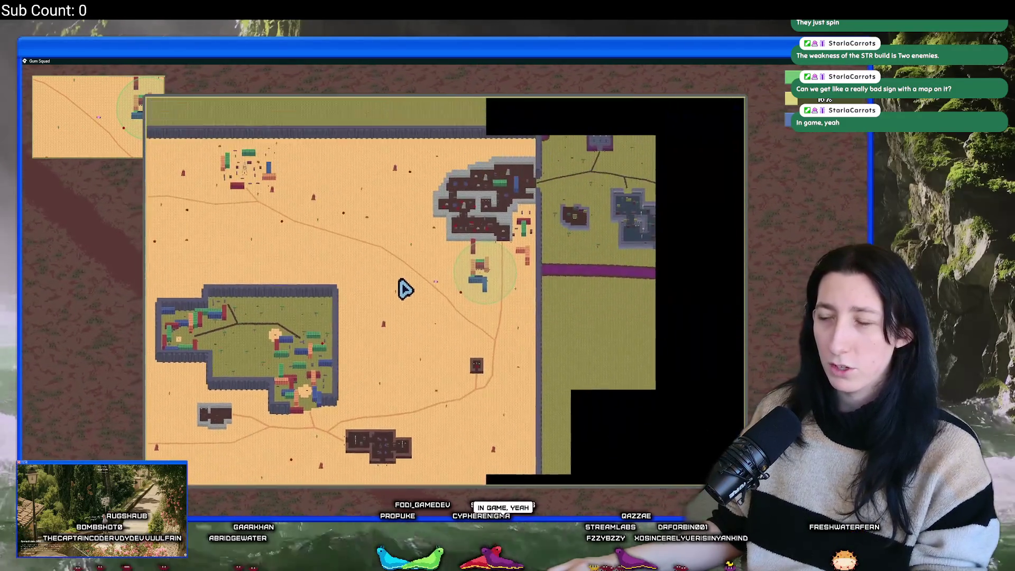
{"action": "left_click_drag", "start_coordinate": [403, 288], "coordinate": [481, 353]}
{"action": "key", "text": "m"}
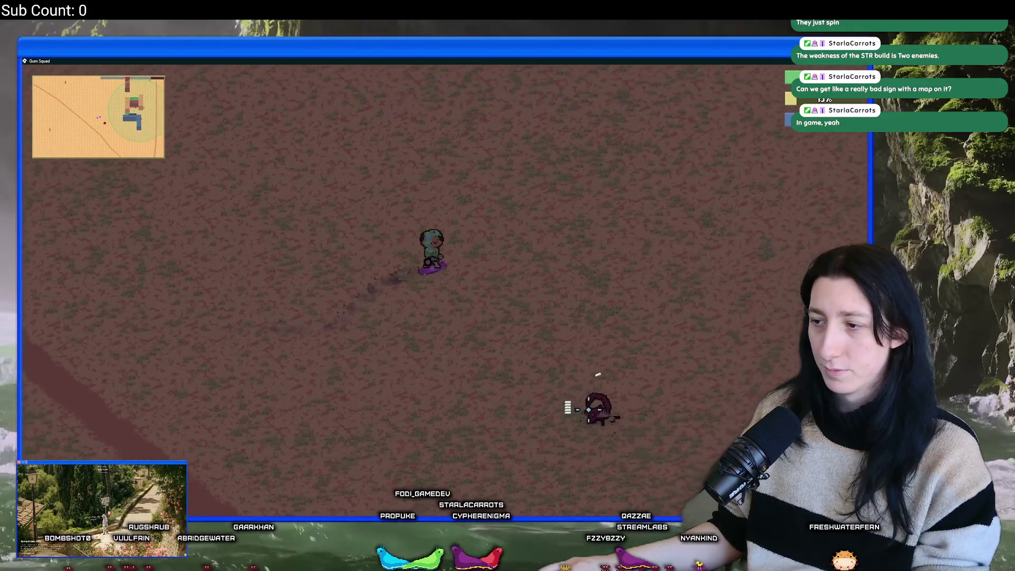
Step: Shoot and kill the approaching enemy, then open and close the blue container's storage
{"action": "left_click", "coordinate": [319, 193]}
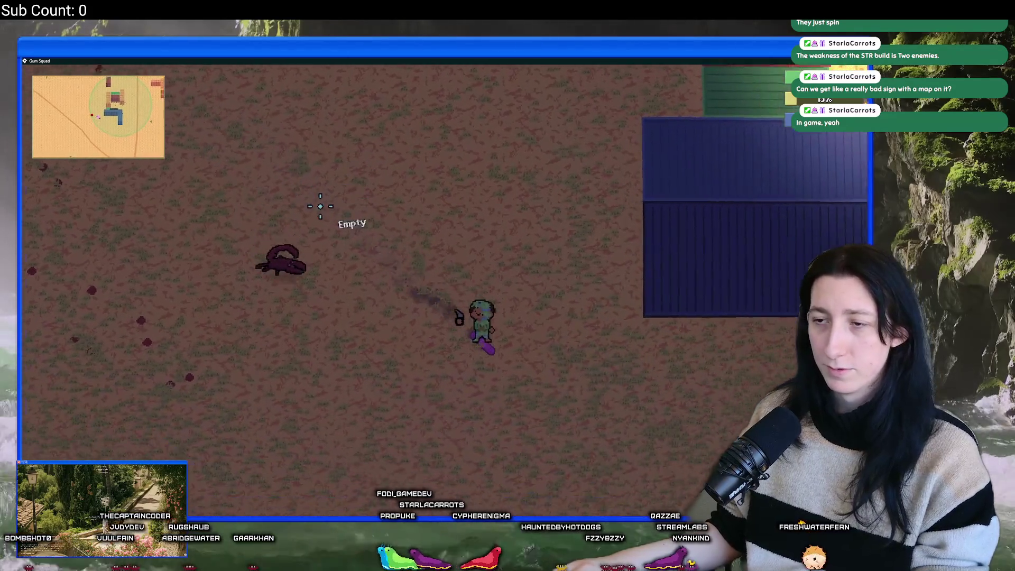
{"action": "key", "text": "a"}
{"action": "left_click", "coordinate": [291, 245]}
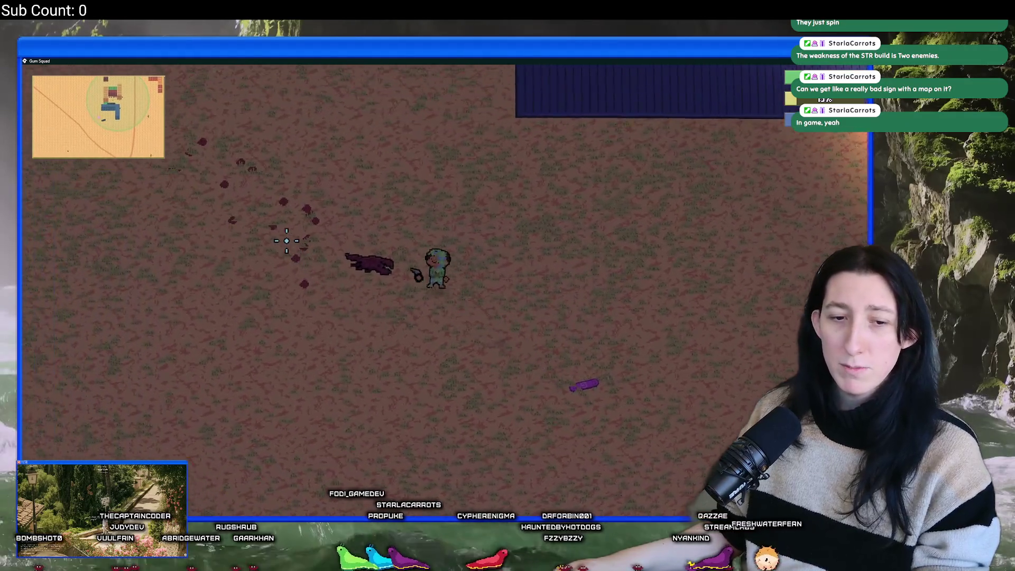
{"action": "key", "text": "e"}
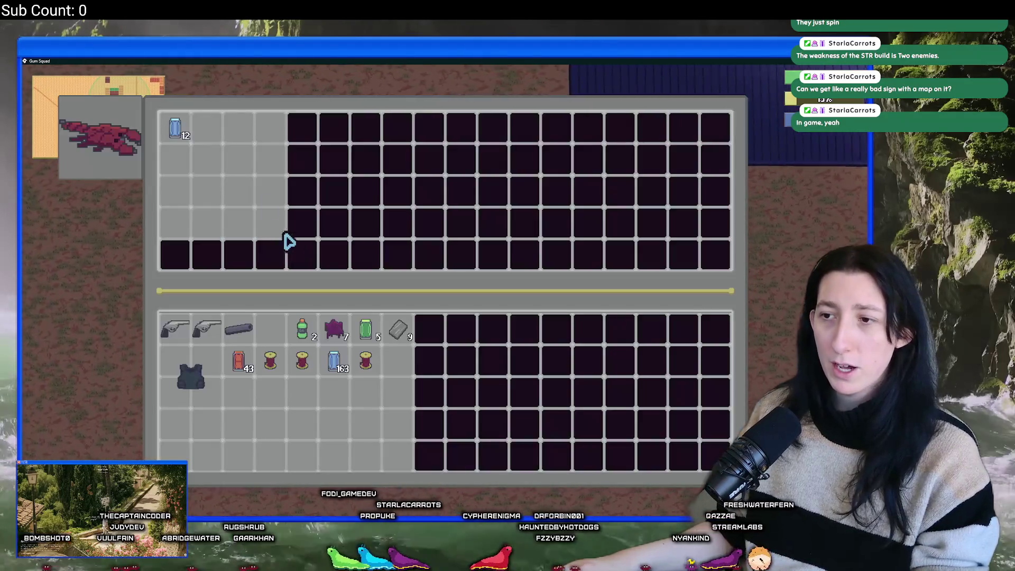
{"action": "key", "text": "e"}
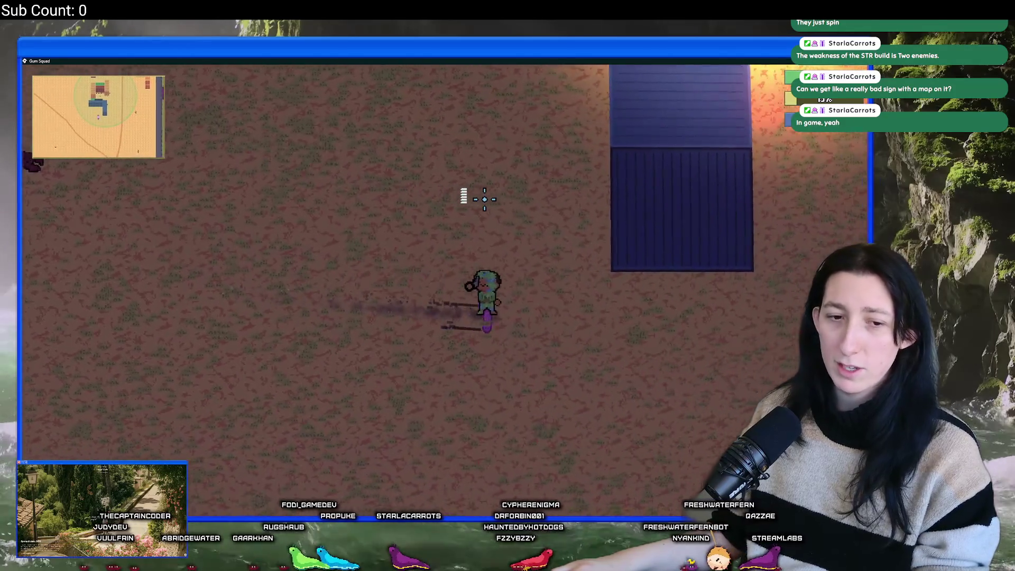
Step: Walk past the blue container north into town toward the benches and reopen the world map
{"action": "key", "text": "d"}
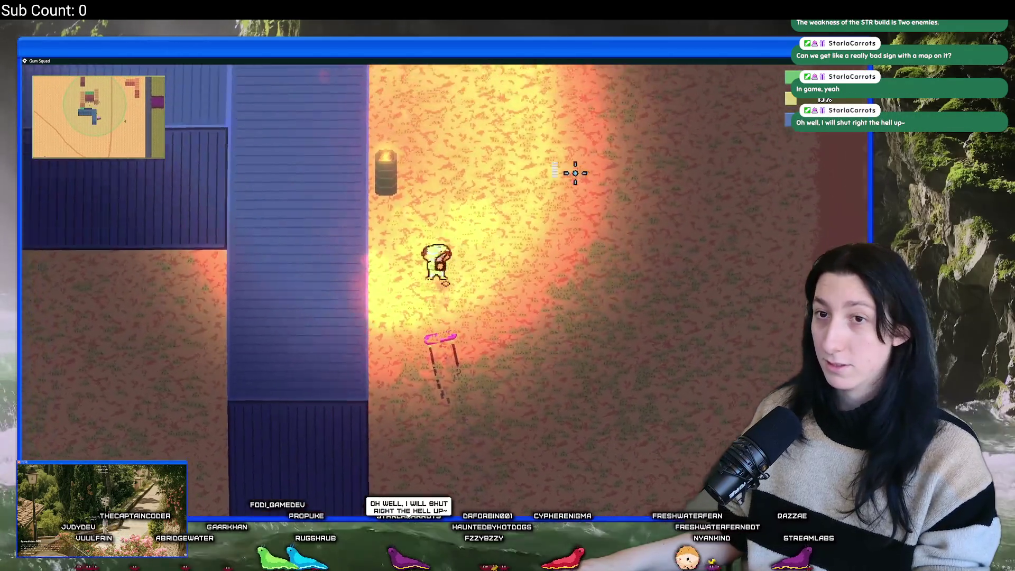
{"action": "key", "text": "w"}
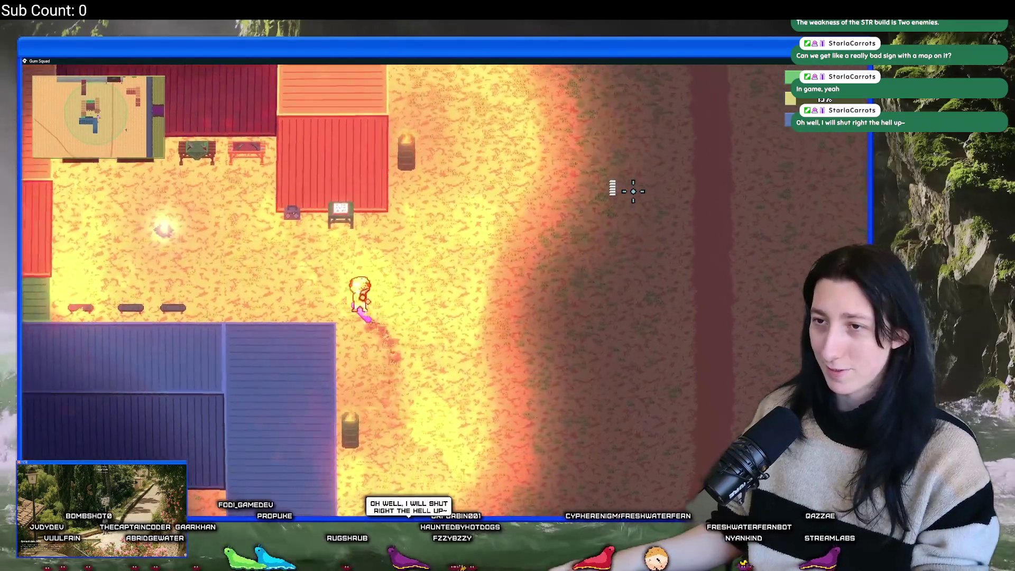
{"action": "key", "text": "w"}
{"action": "key", "text": "a"}
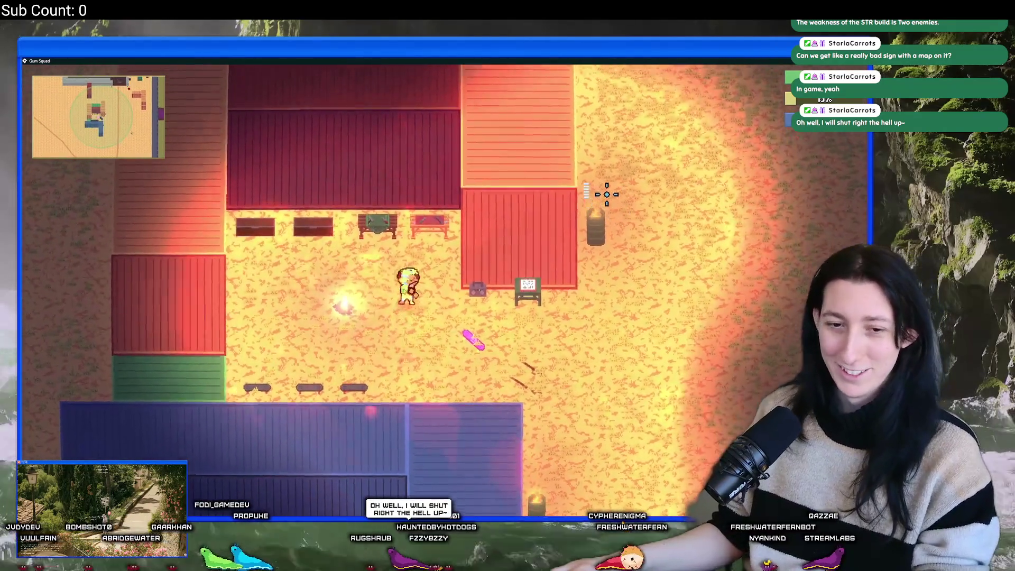
{"action": "key", "text": "m"}
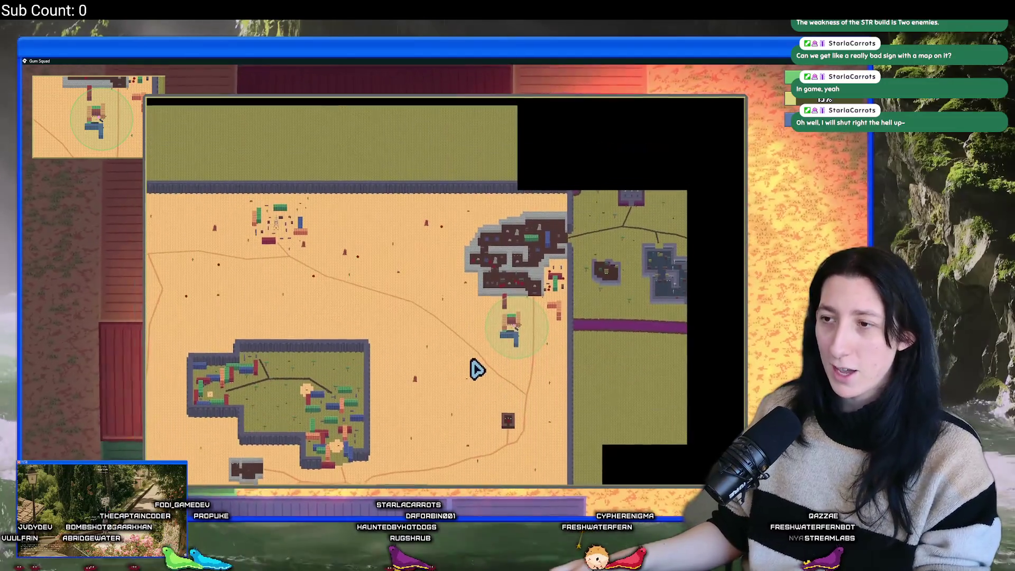
{"action": "mouse_move", "coordinate": [476, 369]}
{"action": "left_mouse_down"}
{"action": "mouse_move", "coordinate": [657, 231]}
{"action": "mouse_move", "coordinate": [510, 274]}
{"action": "mouse_move", "coordinate": [403, 202]}
{"action": "mouse_move", "coordinate": [350, 267]}
{"action": "left_mouse_up"}
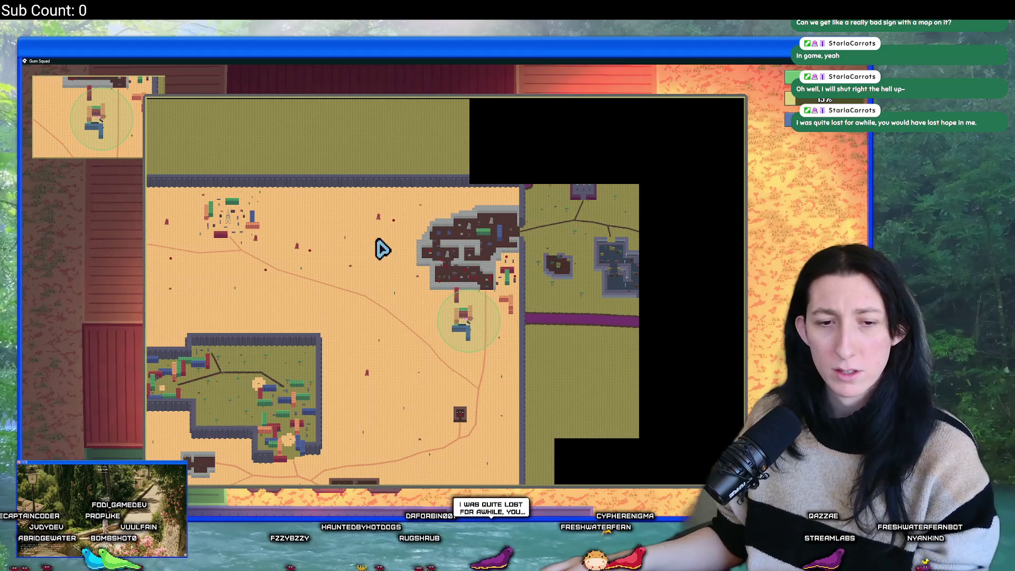
{"action": "mouse_move", "coordinate": [329, 283]}
{"action": "left_mouse_down"}
{"action": "mouse_move", "coordinate": [415, 222]}
{"action": "mouse_move", "coordinate": [530, 178]}
{"action": "mouse_move", "coordinate": [652, 306]}
{"action": "mouse_move", "coordinate": [528, 163]}
{"action": "mouse_move", "coordinate": [283, 197]}
{"action": "mouse_move", "coordinate": [520, 205]}
{"action": "mouse_move", "coordinate": [354, 387]}
{"action": "mouse_move", "coordinate": [290, 306]}
{"action": "mouse_move", "coordinate": [363, 285]}
{"action": "mouse_move", "coordinate": [386, 297]}
{"action": "mouse_move", "coordinate": [366, 296]}
{"action": "mouse_move", "coordinate": [362, 255]}
{"action": "mouse_move", "coordinate": [356, 272]}
{"action": "left_mouse_up"}
{"action": "scroll", "coordinate": [355, 272], "scroll_direction": "down", "scroll_amount": 3}
Step: Close the map and move the armor vest from crafting and equipment back into the inventory
{"action": "key", "text": "m"}
{"action": "key", "text": "e"}
{"action": "key", "text": "Escape"}
{"action": "key", "text": "e"}
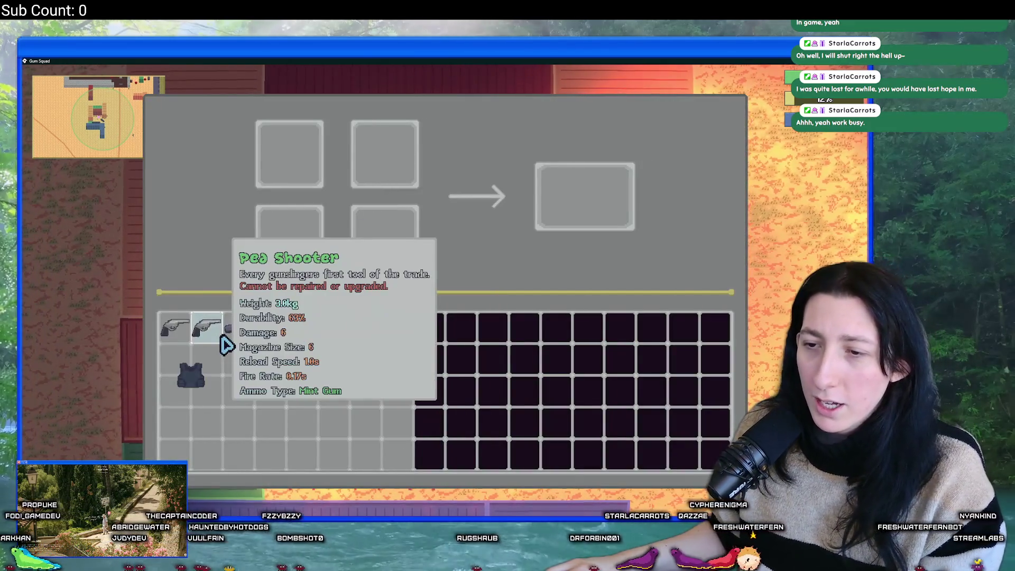
{"action": "left_click", "coordinate": [190, 375]}
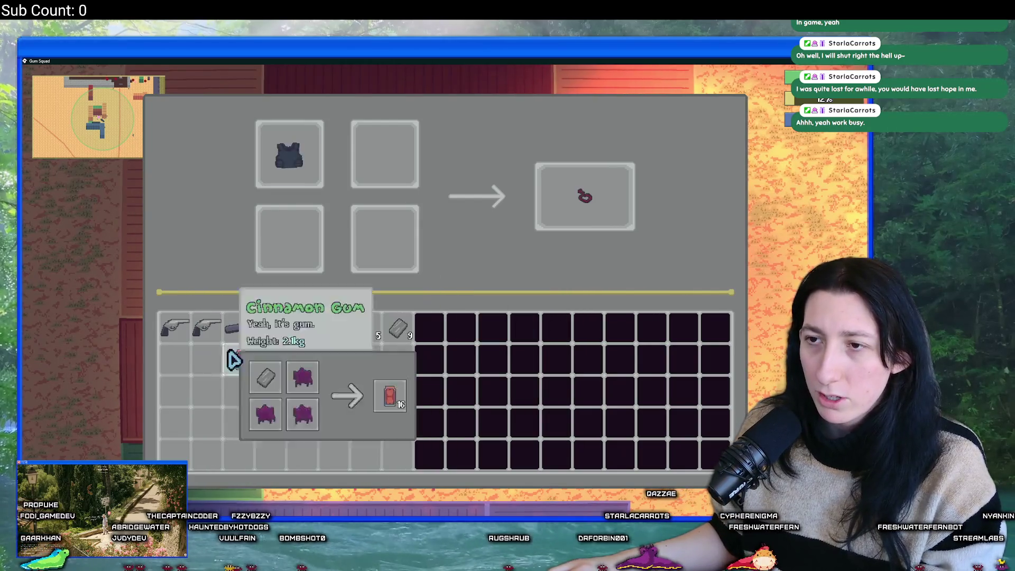
{"action": "left_click", "coordinate": [576, 219]}
{"action": "key", "text": "Tab"}
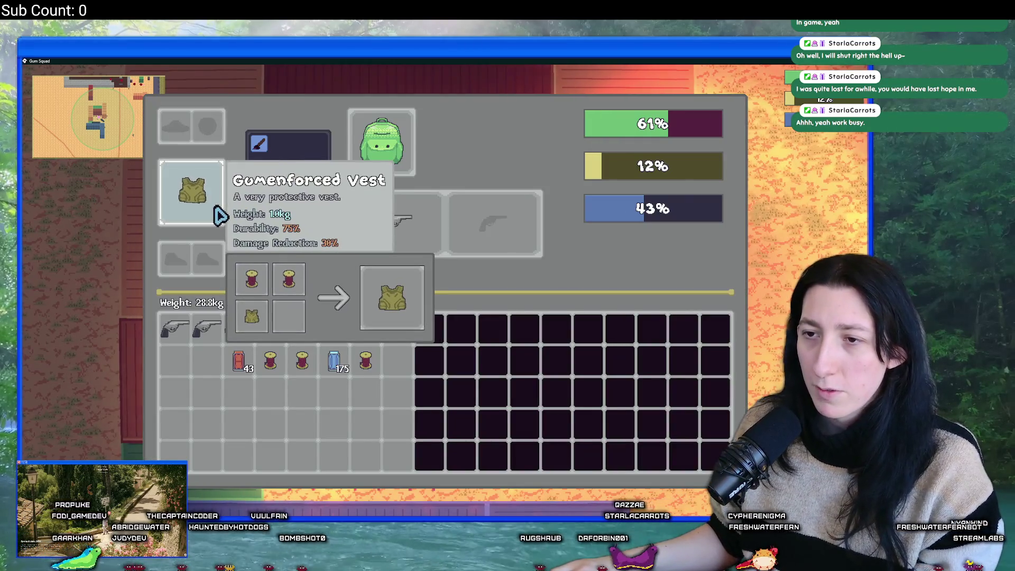
{"action": "left_click", "coordinate": [214, 207]}
{"action": "key", "text": "Tab"}
Step: Craft the vest with two sewing threads and take it into the inventory
{"action": "key", "text": "e"}
{"action": "key", "text": "e"}
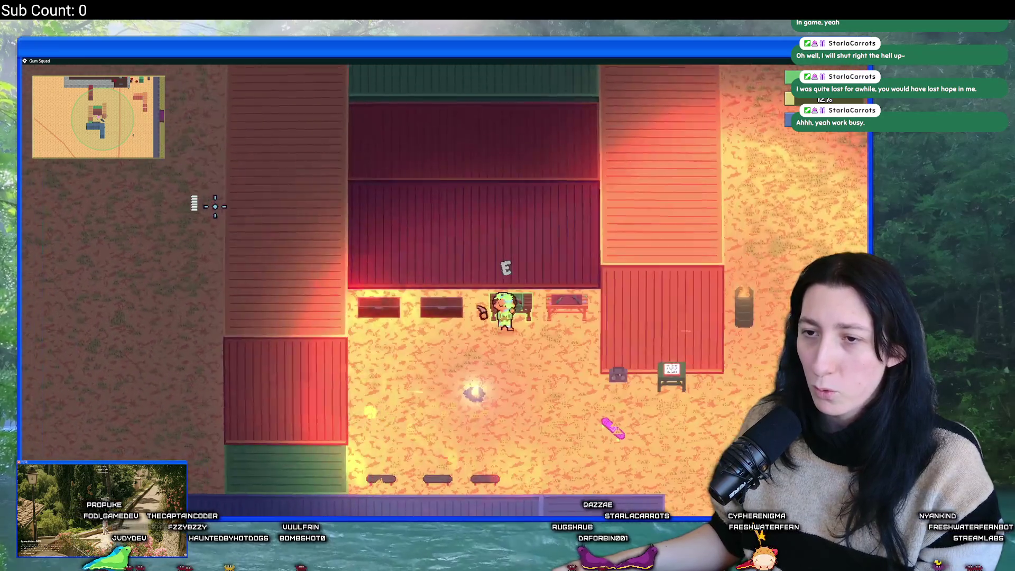
{"action": "key", "text": "Tab"}
{"action": "key", "text": "Tab"}
{"action": "left_click", "coordinate": [191, 375]}
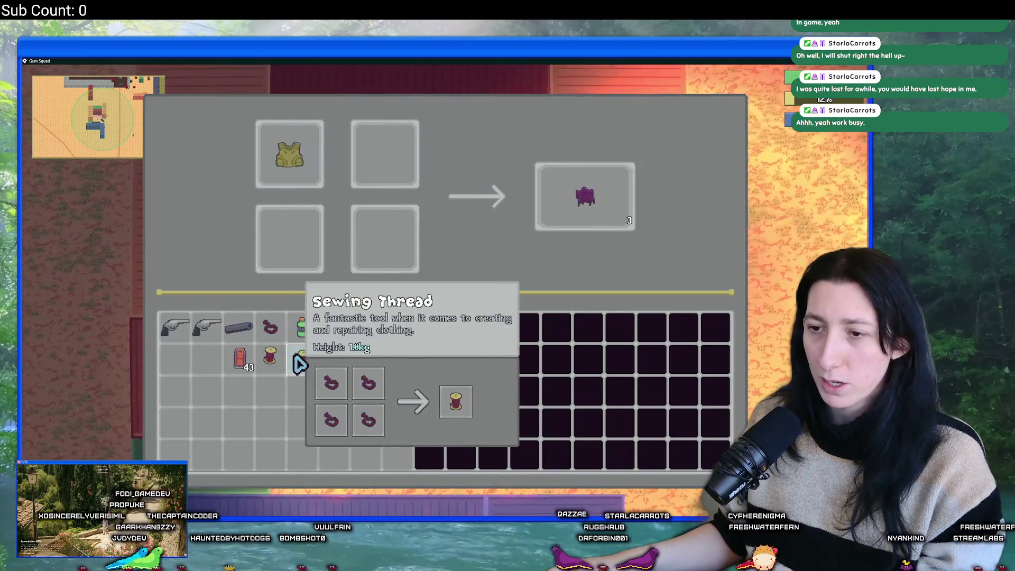
{"action": "left_click", "coordinate": [289, 362]}
{"action": "left_click", "coordinate": [288, 363]}
{"action": "left_click", "coordinate": [568, 201]}
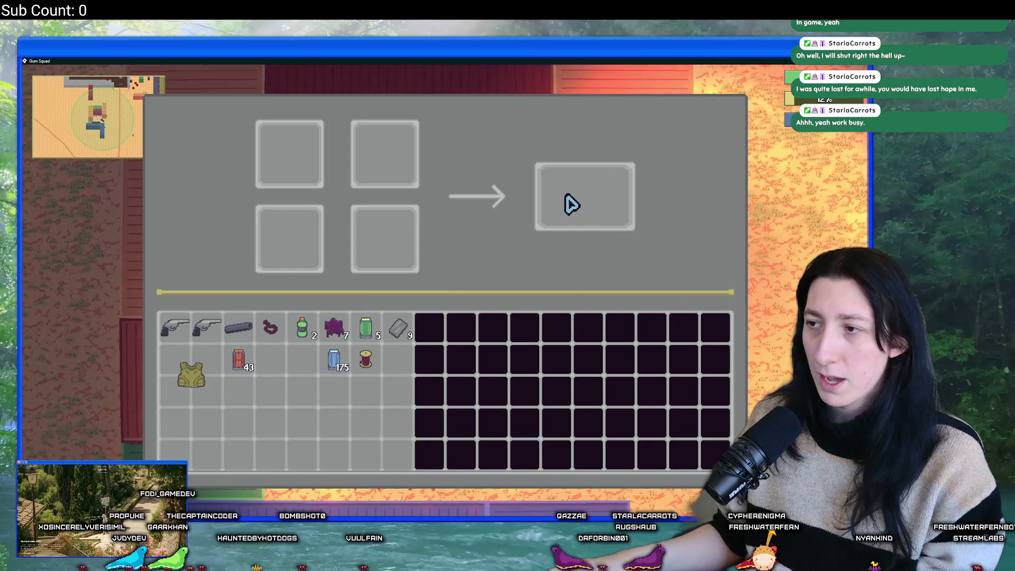
{"action": "key", "text": "Tab"}
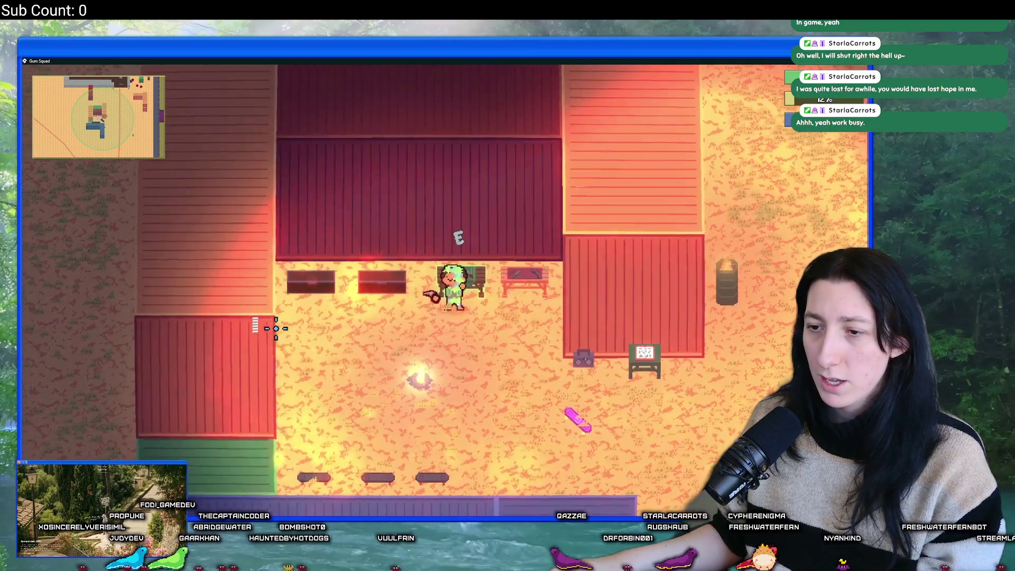
Step: Store a cloth fragment in the storage chest, rearrange the inventory, and close it
{"action": "key", "text": "e"}
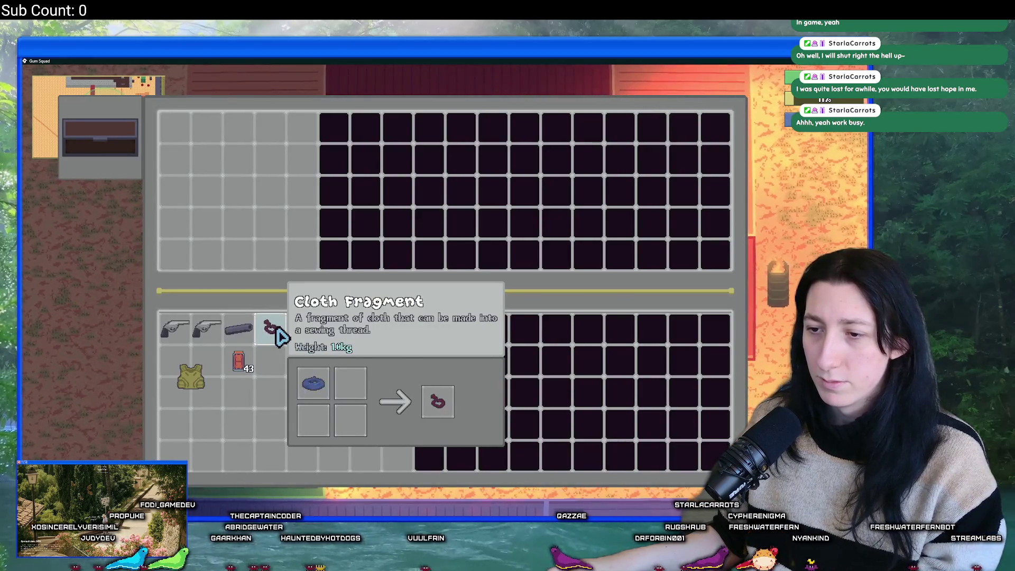
{"action": "left_click", "coordinate": [284, 327], "text": "shift"}
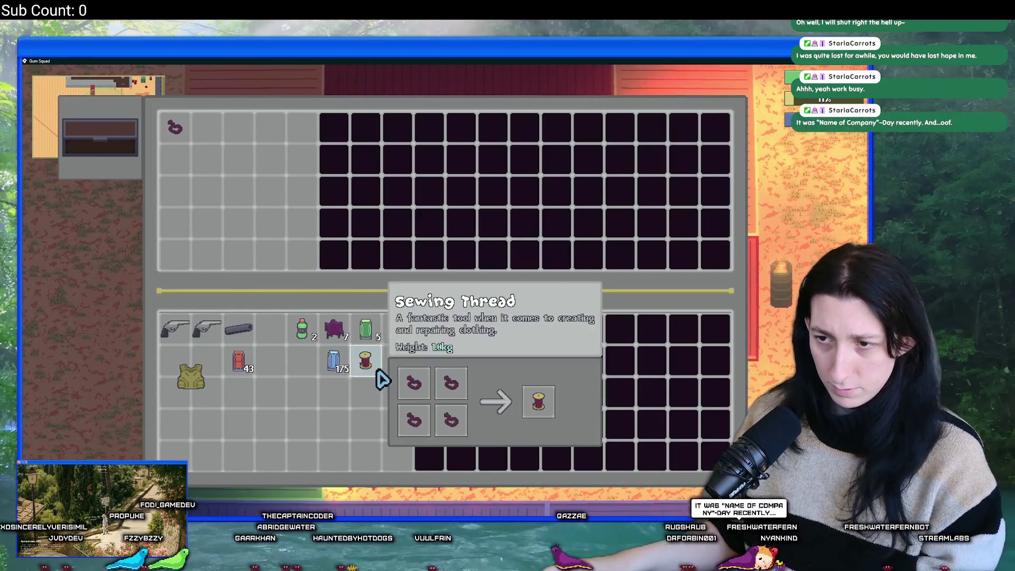
{"action": "left_click", "coordinate": [348, 369]}
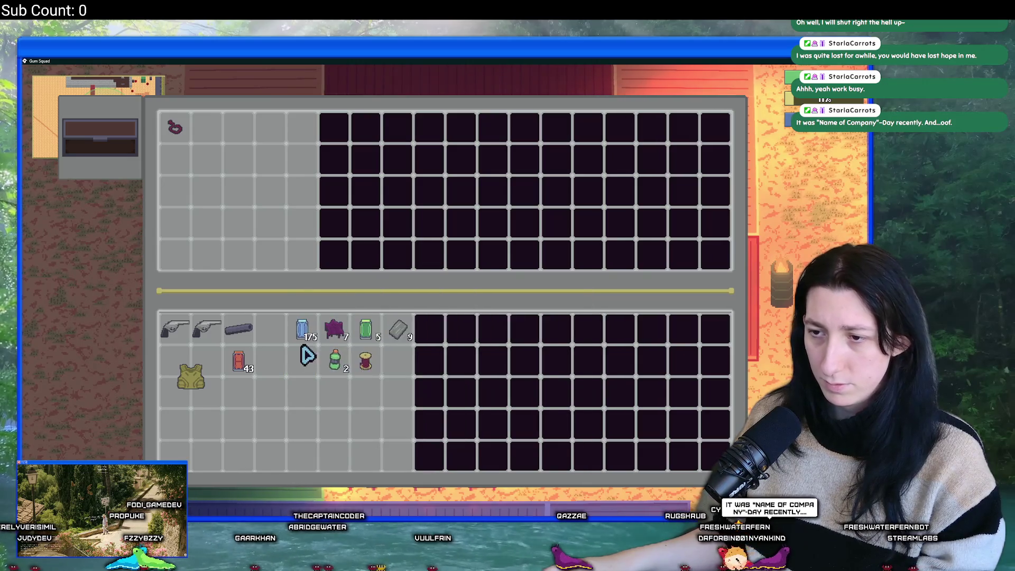
{"action": "key", "text": "Tab"}
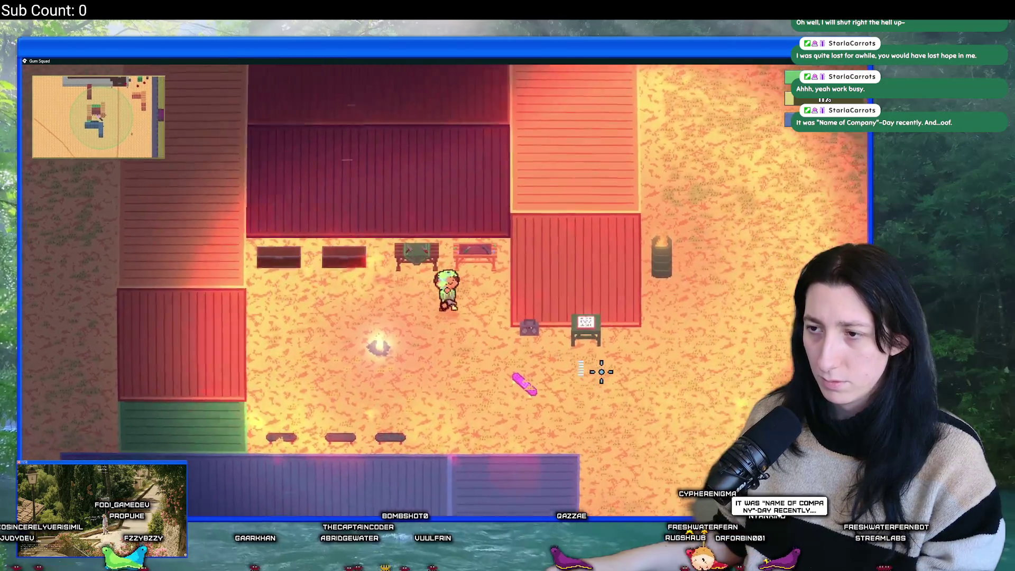
Step: Walk north to the bench and show the inventory screen (Level 4, 290/1250 XP, 26.8 kg)
{"action": "key", "text": "w"}
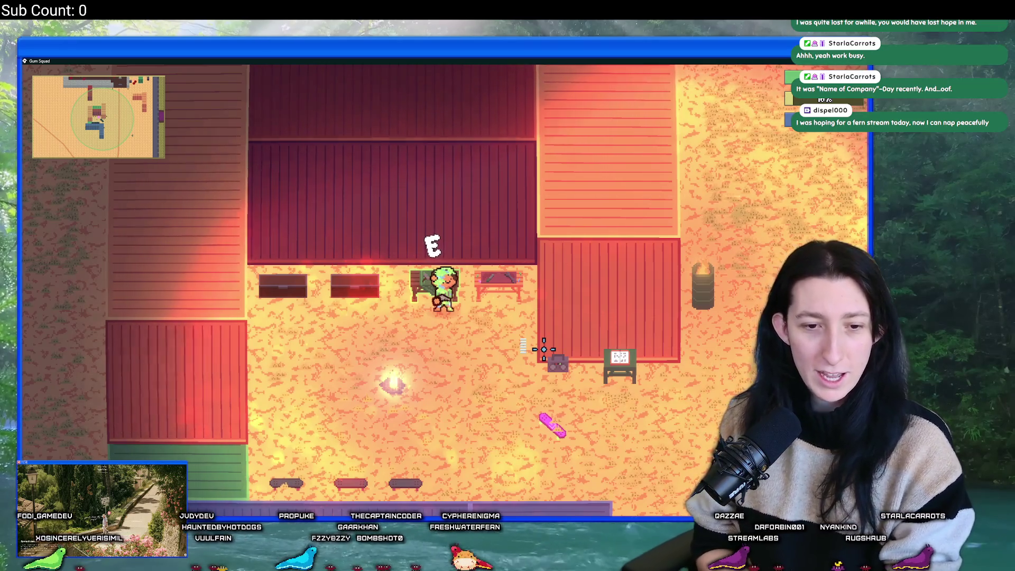
{"action": "key", "text": "Tab"}
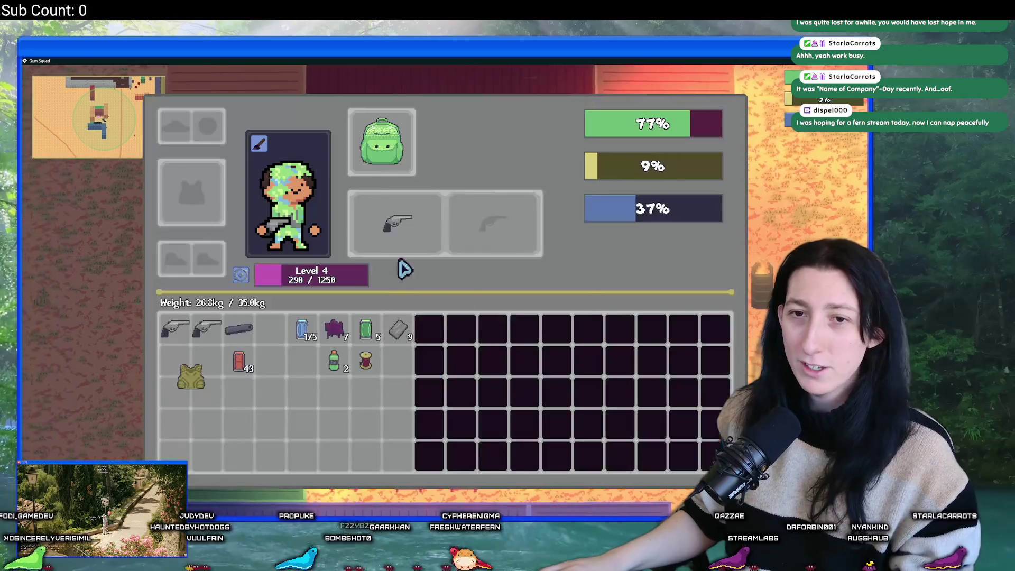
Step: Equip the vest in the body armor slot and close the inventory
{"action": "mouse_move", "coordinate": [240, 344]}
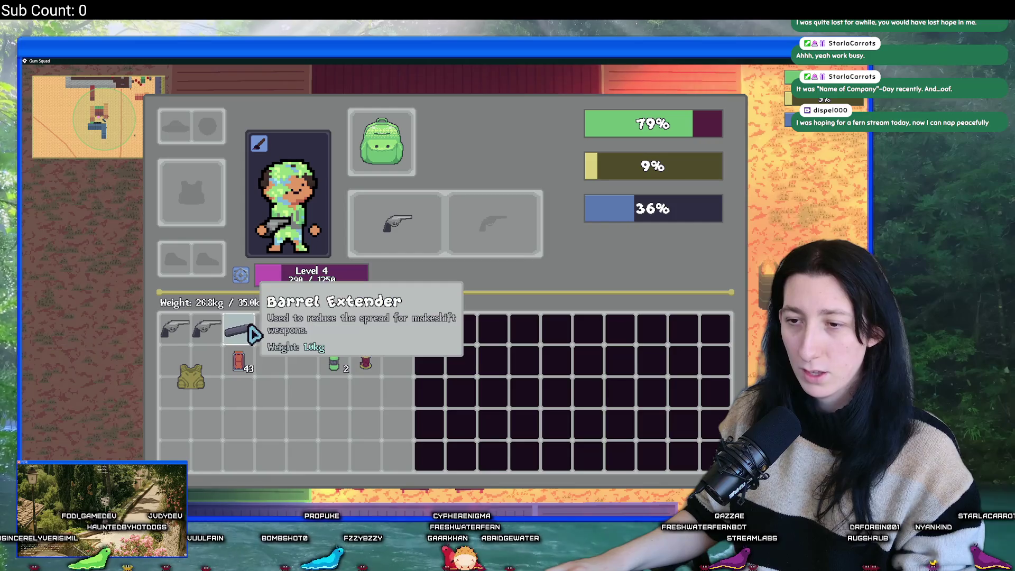
{"action": "left_click", "coordinate": [201, 383]}
{"action": "key", "text": "Tab"}
{"action": "key", "text": "Tab"}
{"action": "key", "text": "Tab"}
Step: At the crafting table, craft three batches of Mint Gum from scrap and Raw Gum, reaching 65
{"action": "key", "text": "w"}
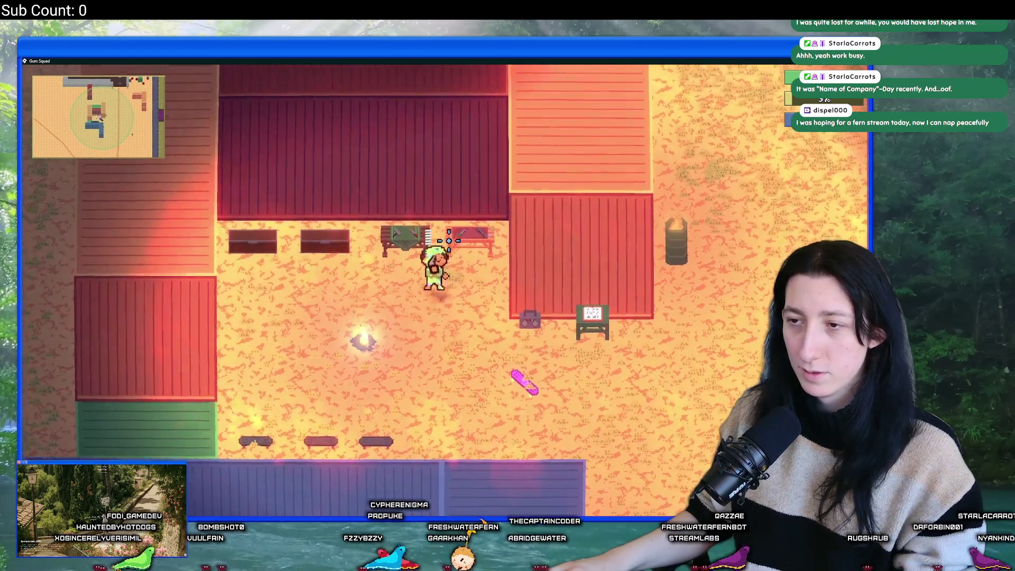
{"action": "key", "text": "e"}
{"action": "key", "text": "e"}
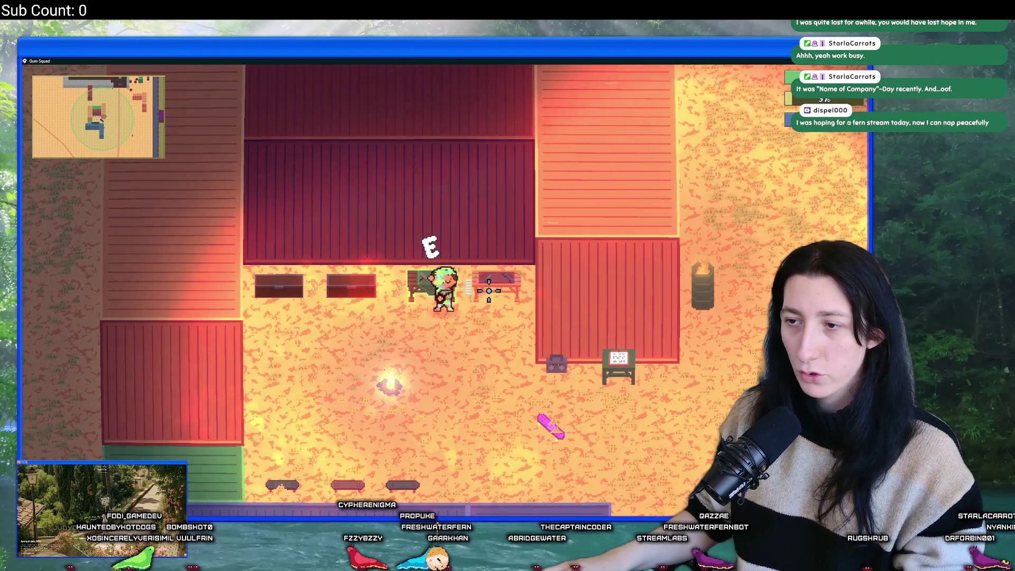
{"action": "key", "text": "e"}
{"action": "left_click", "coordinate": [394, 328]}
{"action": "left_click", "coordinate": [333, 329]}
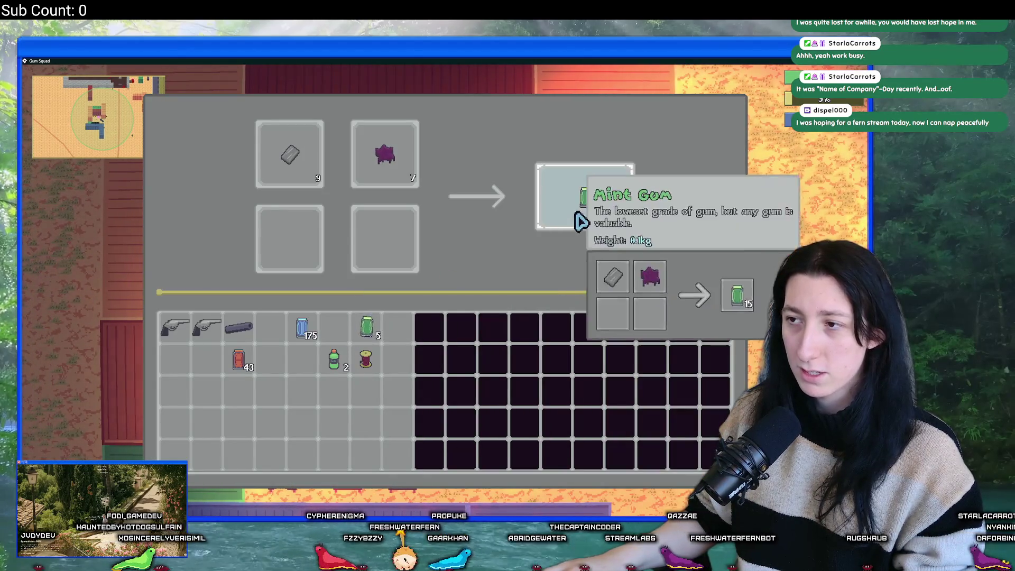
{"action": "left_click", "coordinate": [605, 204]}
{"action": "left_click", "coordinate": [605, 204]}
{"action": "left_click", "coordinate": [605, 205]}
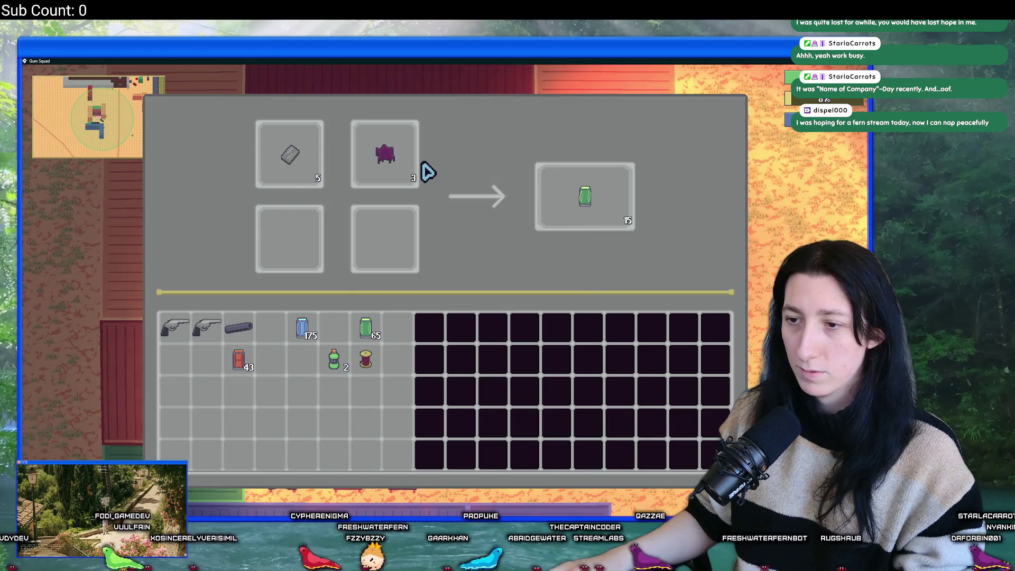
{"action": "left_click", "coordinate": [385, 154]}
{"action": "left_click", "coordinate": [296, 158]}
{"action": "key", "text": "e"}
{"action": "key", "text": "alt+Tab"}
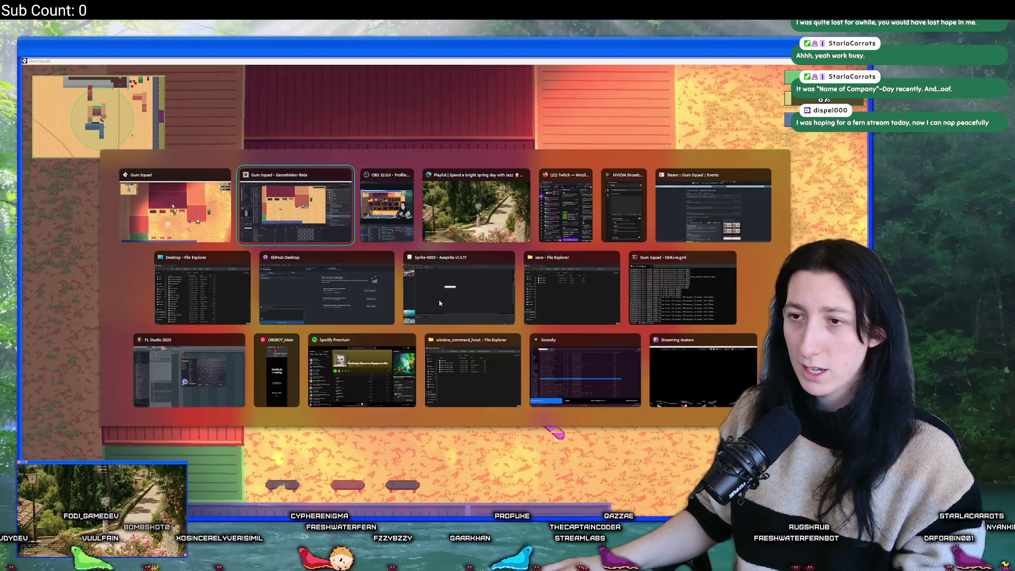
Step: Search the project for 'recipe' with Ctrl+T and pick the crafting recipes object
{"action": "key", "text": "ctrl+t"}
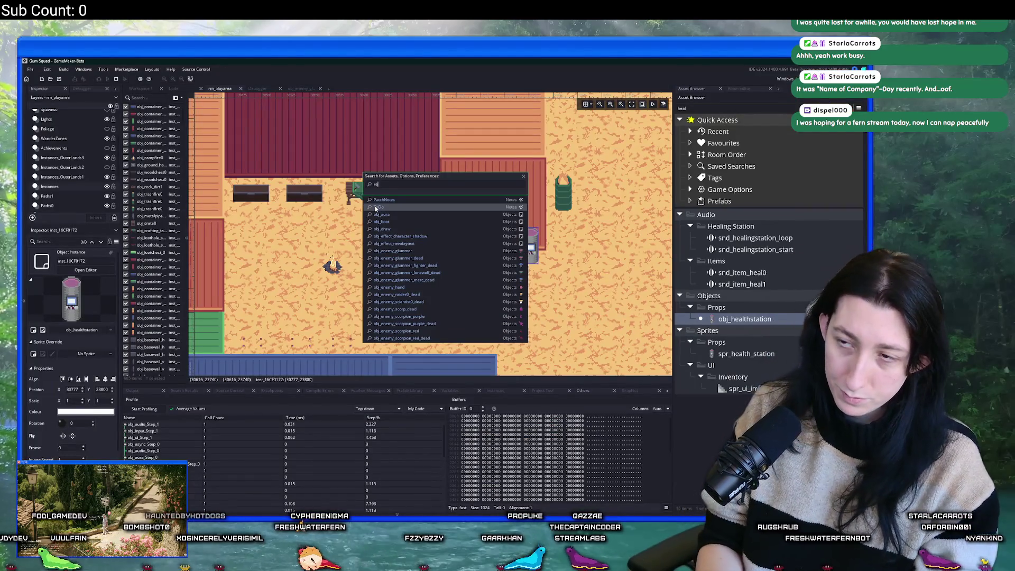
{"action": "type", "text": "recipe"}
{"action": "key", "text": "Up"}
{"action": "key", "text": "Up"}
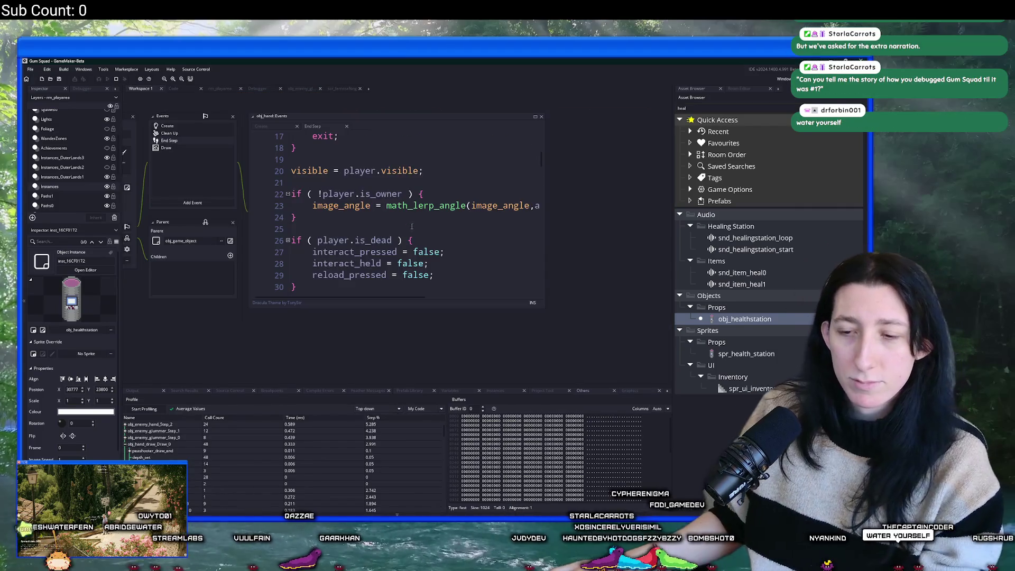
Step: Enlarge the obj_hand code window and list all obj_hand references, opening the obj_player and obj_hand Create matches
{"action": "scroll", "coordinate": [343, 185], "scroll_direction": "up", "scroll_amount": 1}
{"action": "left_click_drag", "start_coordinate": [495, 284], "coordinate": [670, 328]}
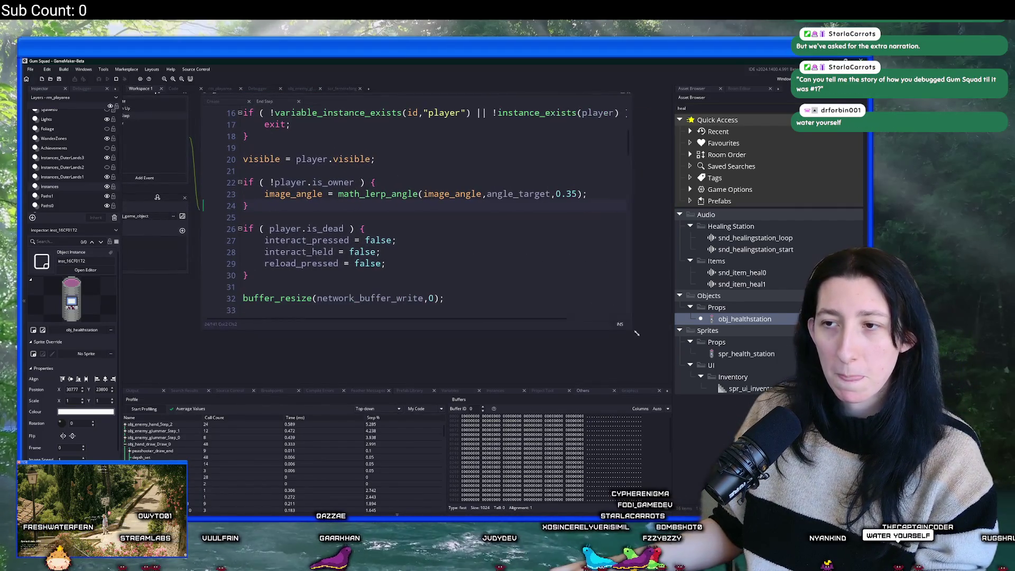
{"action": "scroll", "coordinate": [370, 238], "scroll_direction": "up", "scroll_amount": 3}
{"action": "key", "text": "ctrl+f"}
{"action": "key", "text": "Return"}
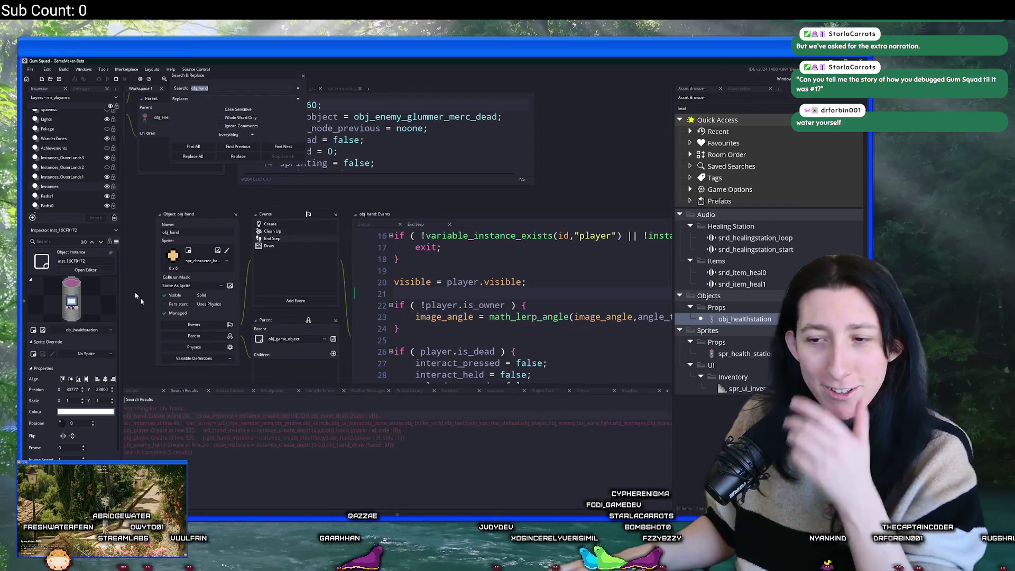
{"action": "double_click", "coordinate": [227, 430]}
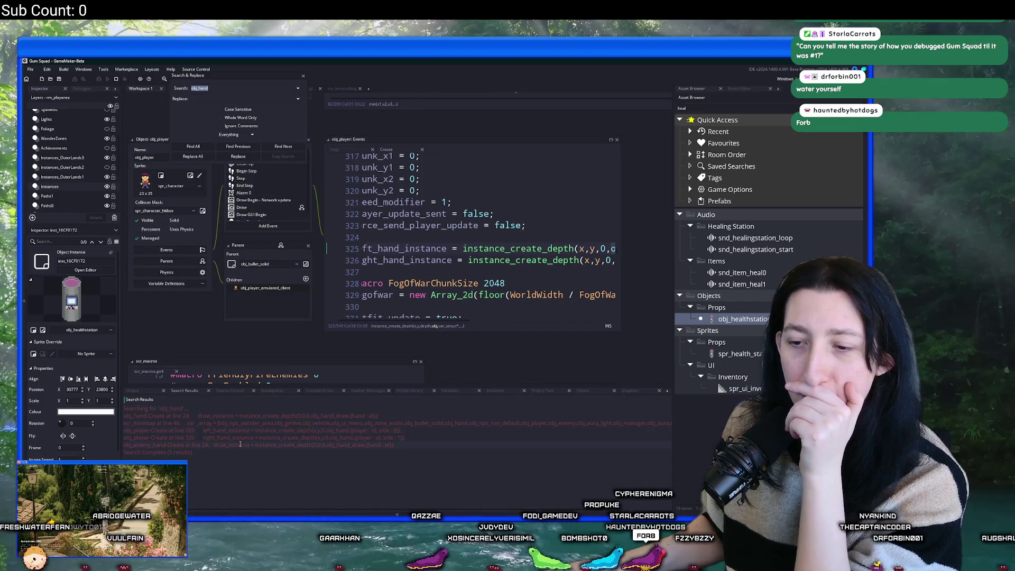
{"action": "double_click", "coordinate": [274, 416]}
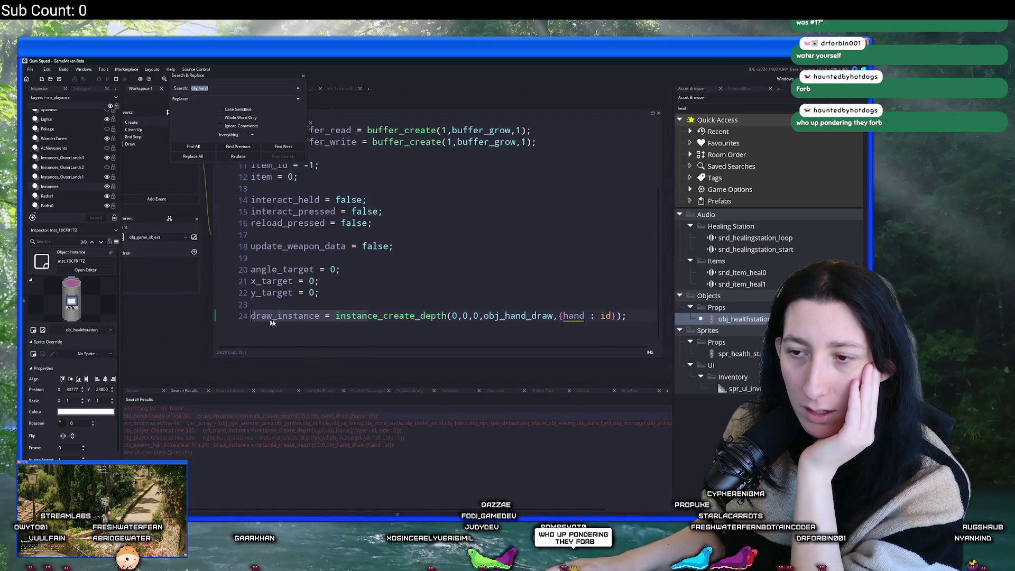
{"action": "left_click", "coordinate": [304, 77]}
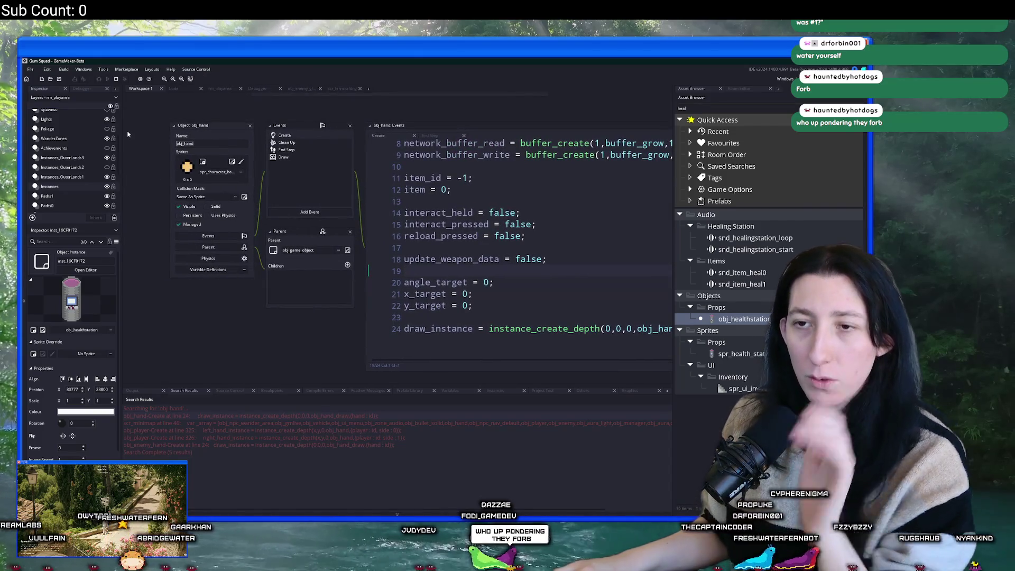
Step: Open obj_player Create line 325 in its own tab and search the project again for obj_hand
{"action": "double_click", "coordinate": [312, 430]}
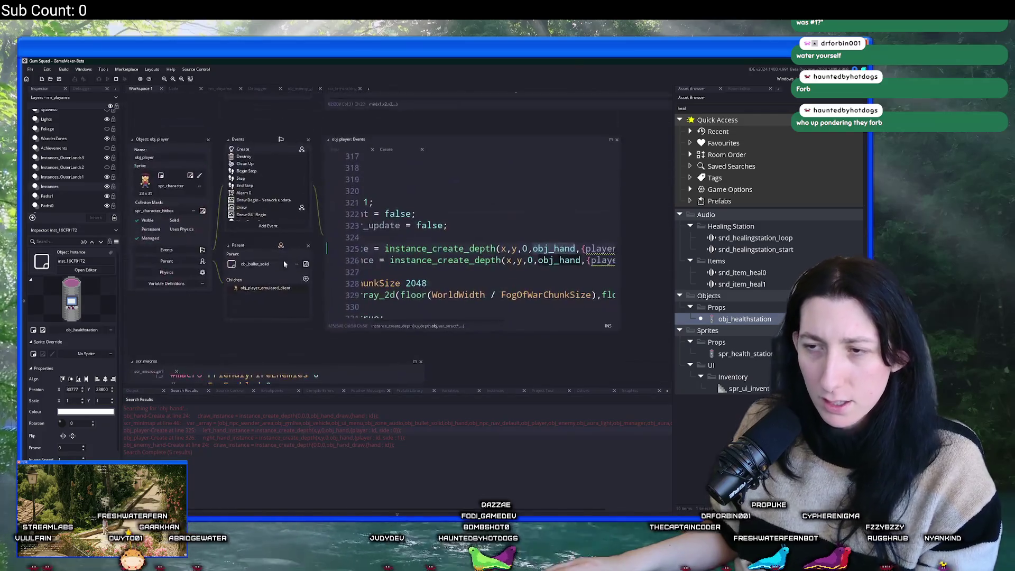
{"action": "scroll", "coordinate": [417, 310], "scroll_direction": "up", "scroll_amount": 5}
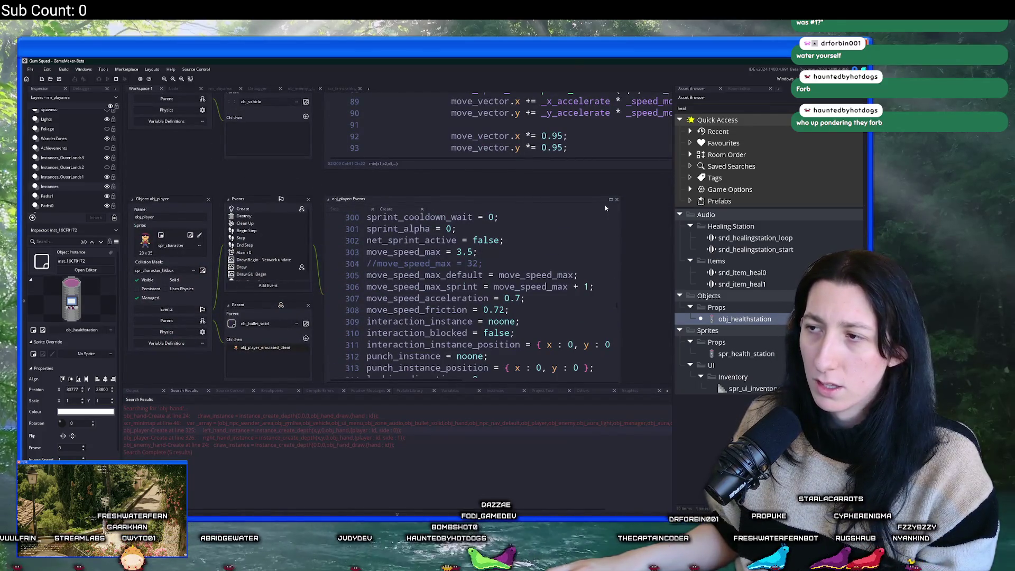
{"action": "left_click", "coordinate": [611, 200]}
{"action": "scroll", "coordinate": [411, 251], "scroll_direction": "down", "scroll_amount": 4}
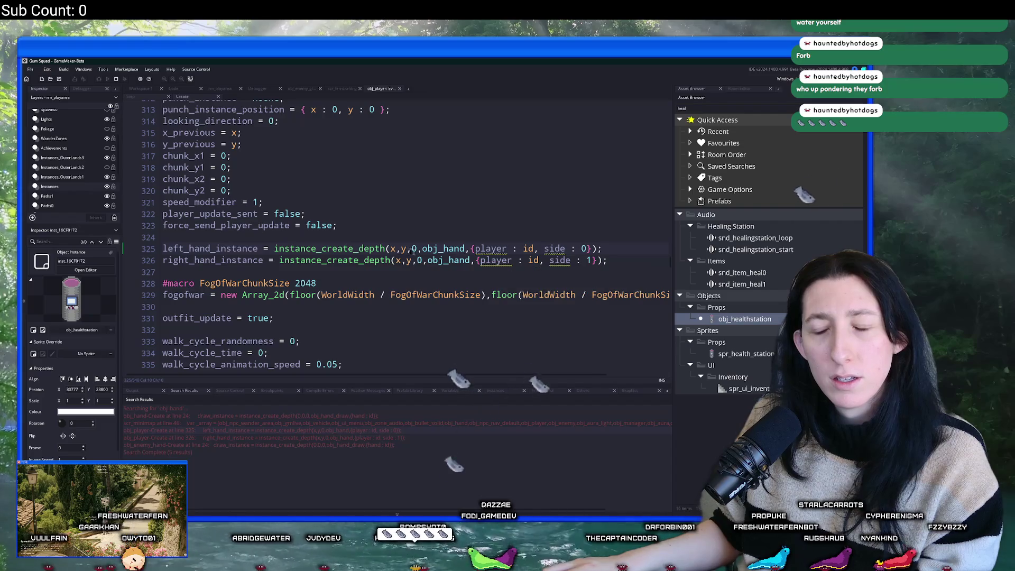
{"action": "double_click", "coordinate": [443, 248]}
{"action": "key", "text": "ctrl+f"}
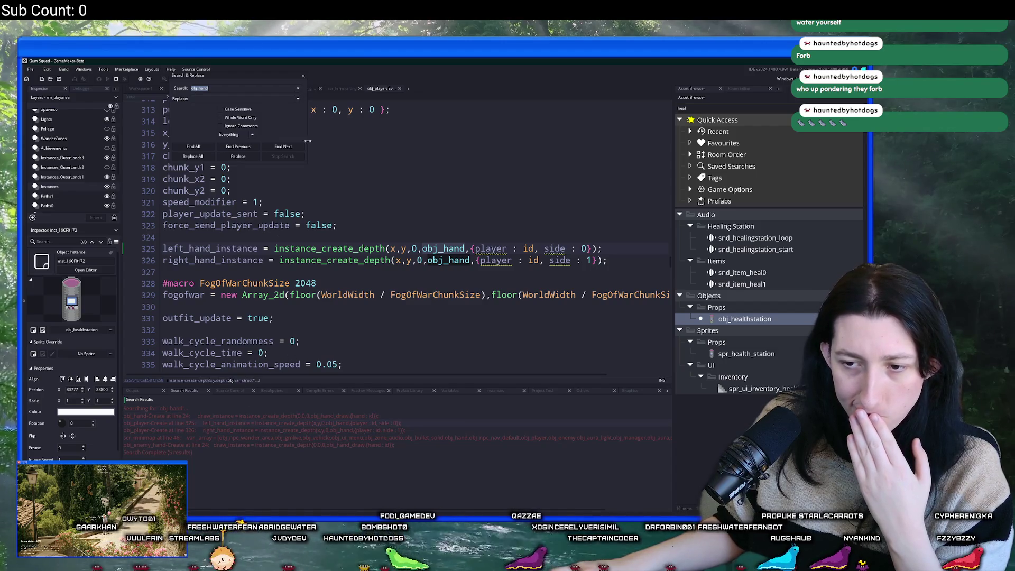
{"action": "left_click", "coordinate": [303, 76]}
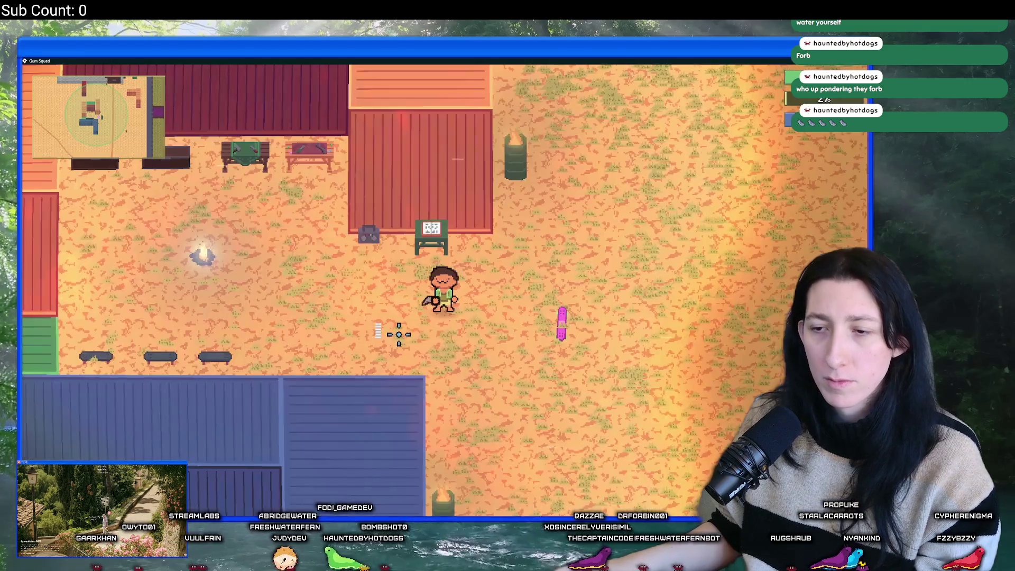
Step: Switch from the game back to GameMaker, showing obj_player's events and the profiler table
{"action": "key", "text": "alt+Tab"}
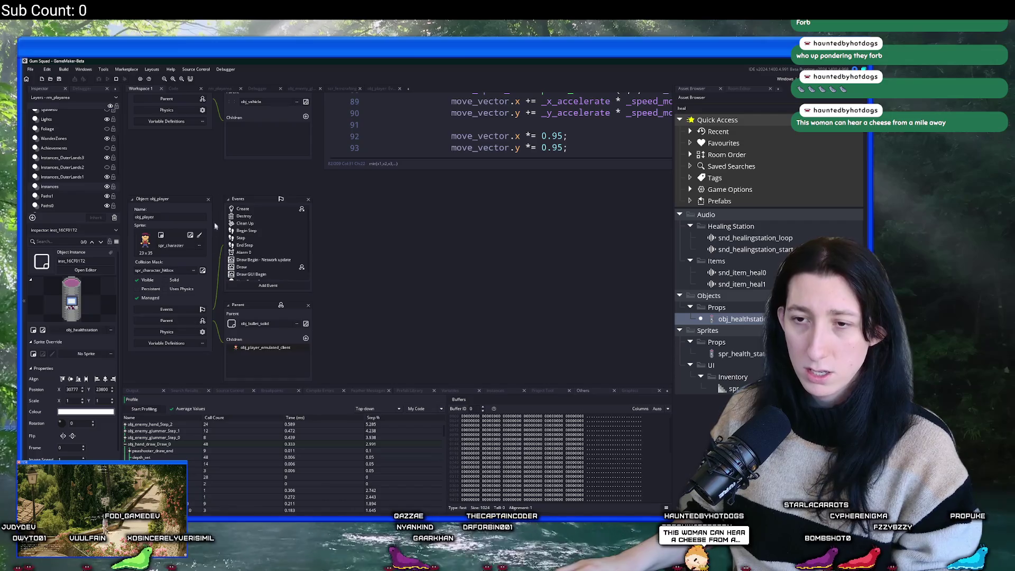
Step: Search the project for obj_hand_draw and open the matching obj_hand Create event code
{"action": "scroll", "coordinate": [224, 347], "scroll_direction": "up", "scroll_amount": 5}
{"action": "scroll", "coordinate": [224, 347], "scroll_direction": "down", "scroll_amount": 2}
{"action": "scroll", "coordinate": [224, 347], "scroll_direction": "left", "scroll_amount": 2}
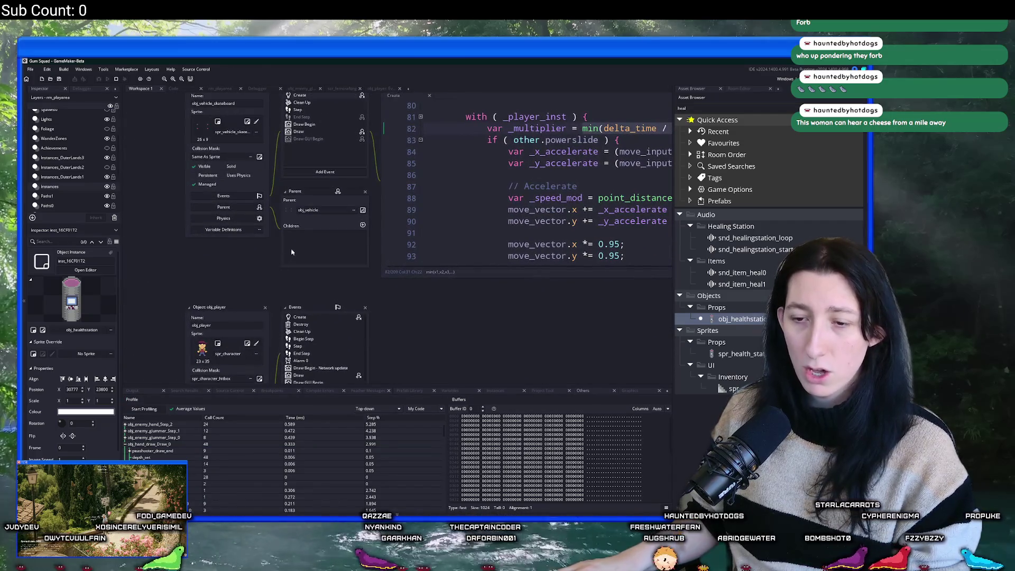
{"action": "scroll", "coordinate": [282, 310], "scroll_direction": "up", "scroll_amount": 2}
{"action": "key", "text": "ctrl+shift+f"}
{"action": "type", "text": "ob"}
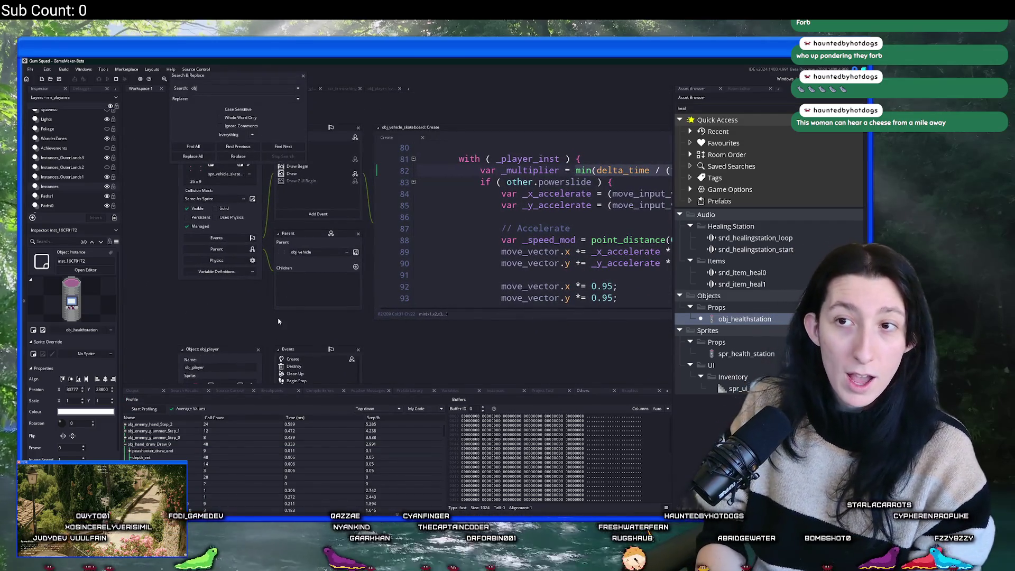
{"action": "type", "text": "j_hend_draw"}
{"action": "key", "text": "Return"}
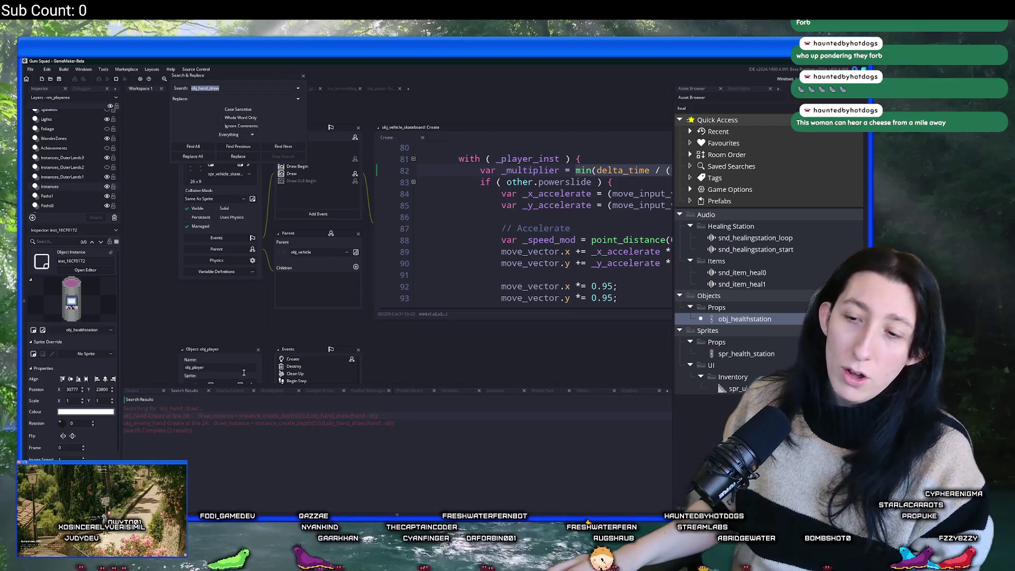
{"action": "double_click", "coordinate": [225, 417]}
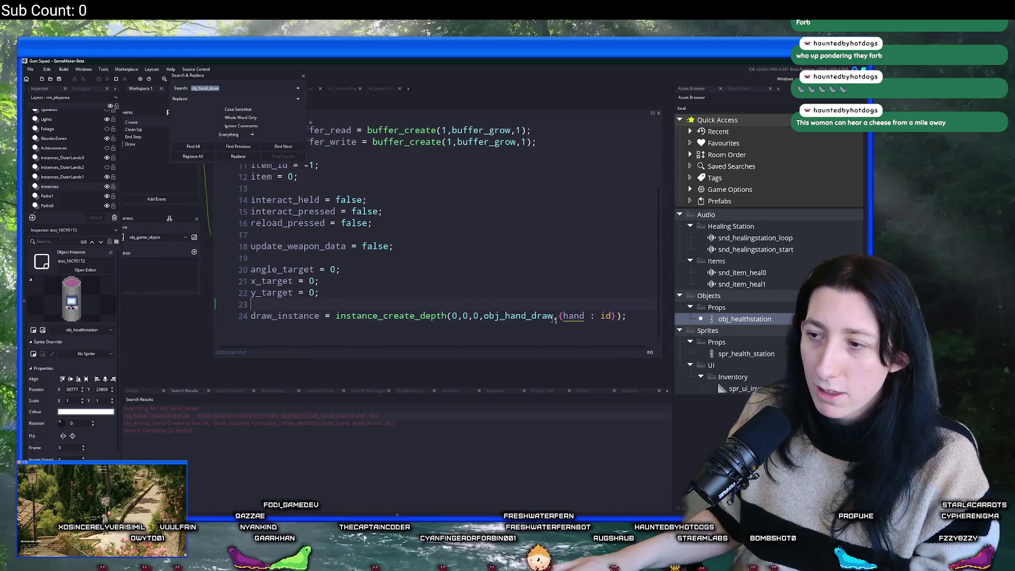
{"action": "key", "text": "Escape"}
Step: Inspect the obj_hand_draw reference on line 24, then open the obj_hand_draw object via asset search
{"action": "left_click", "coordinate": [457, 316]}
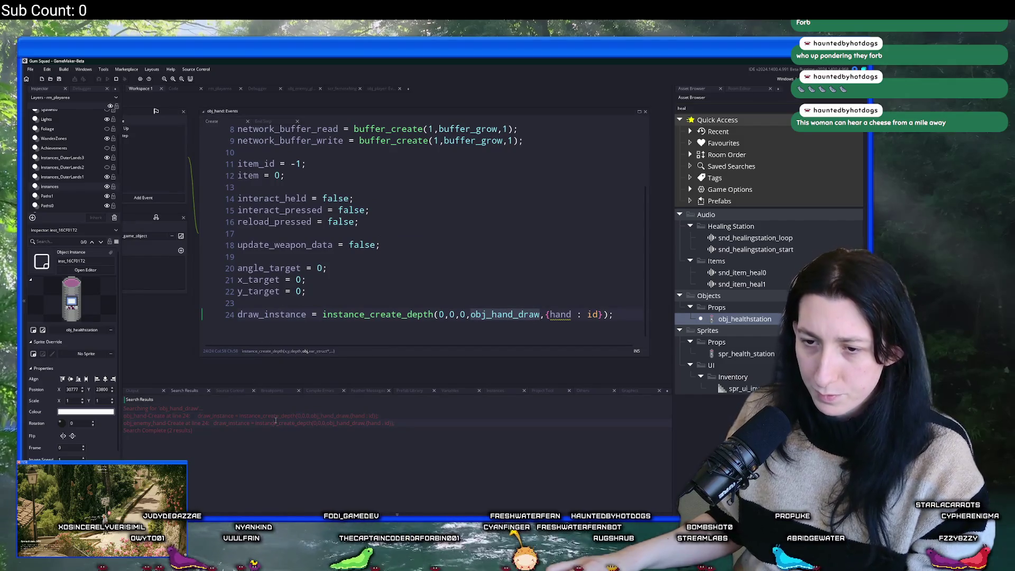
{"action": "left_click", "coordinate": [489, 315]}
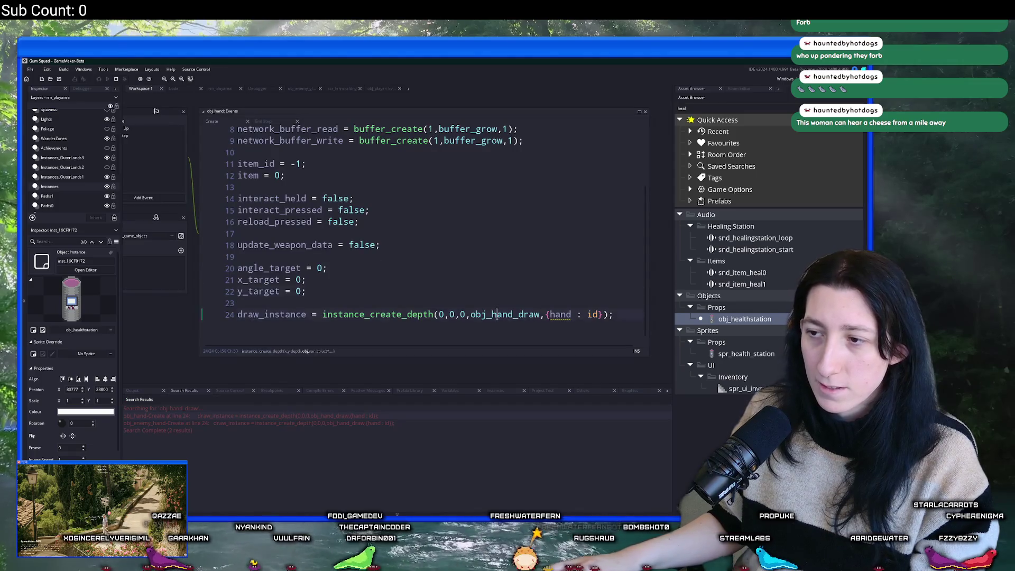
{"action": "left_click", "coordinate": [136, 89]}
{"action": "key", "text": "ctrl+t"}
{"action": "type", "text": "bj_hand_Draw"}
{"action": "key", "text": "Return"}
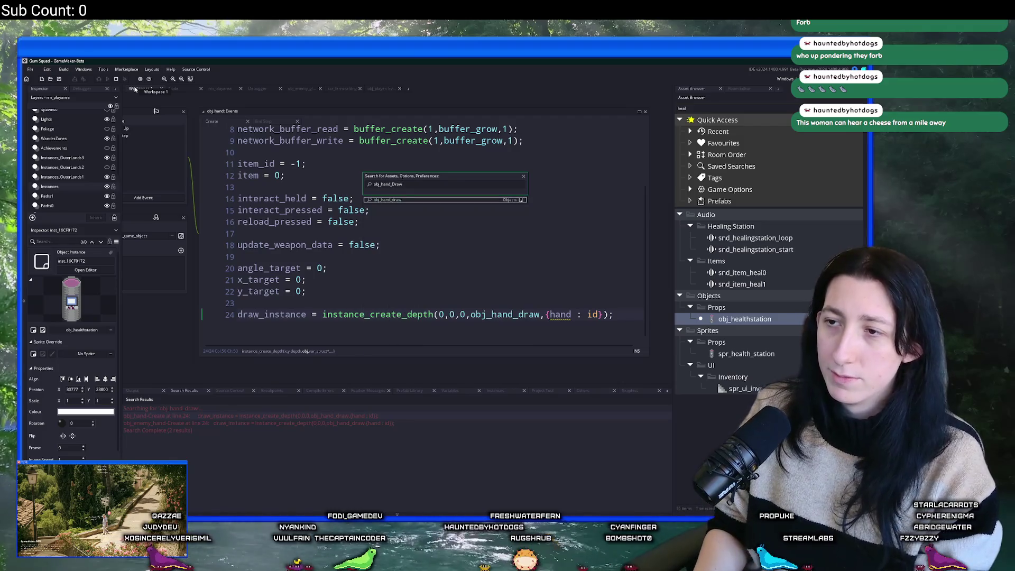
Step: Open obj_hand_draw's Draw event and select the draw_instance variable on line 24
{"action": "left_click", "coordinate": [238, 169]}
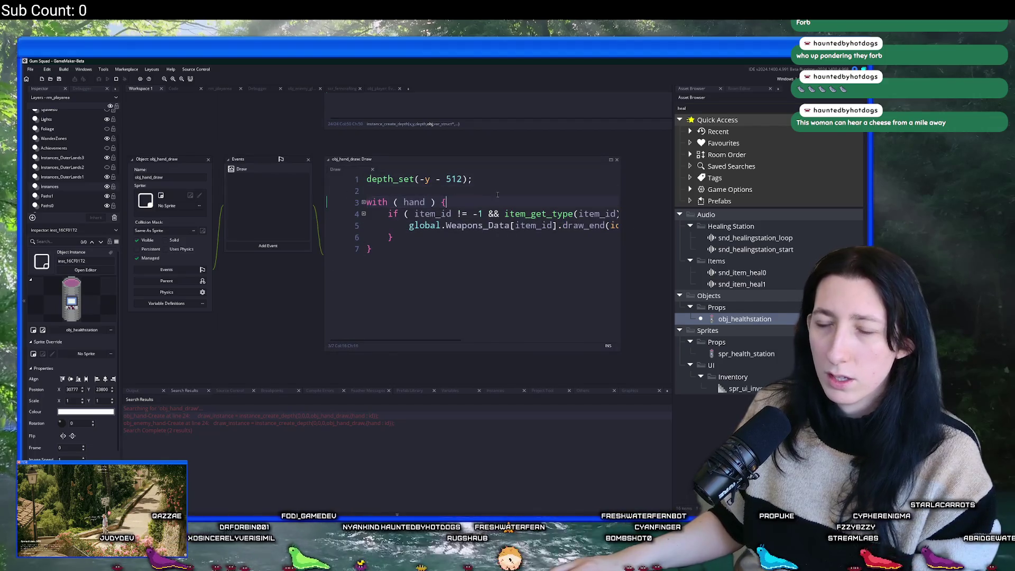
{"action": "double_click", "coordinate": [375, 158]}
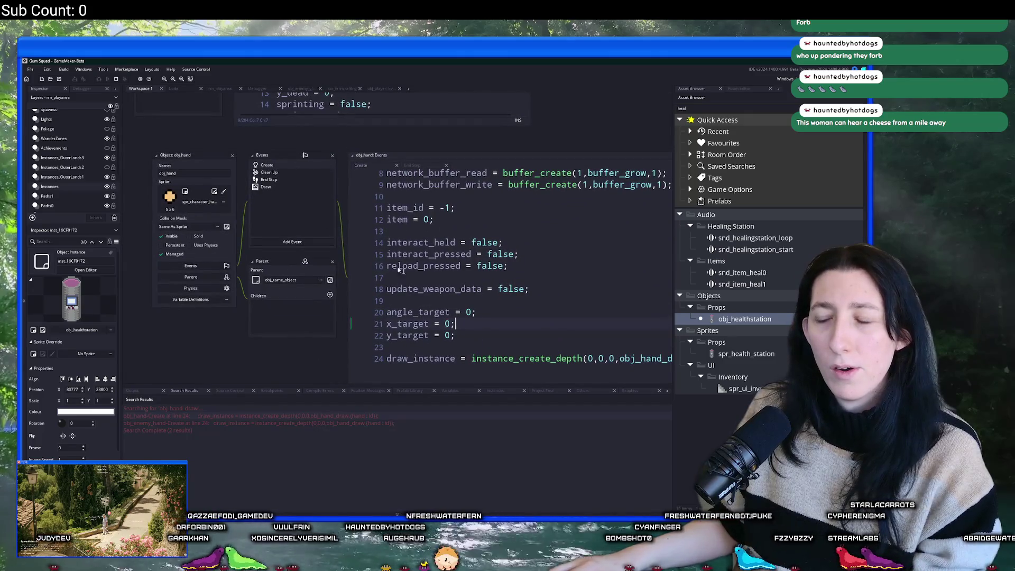
{"action": "scroll", "coordinate": [461, 179], "scroll_direction": "down", "scroll_amount": 3}
{"action": "scroll", "coordinate": [461, 179], "scroll_direction": "up", "scroll_amount": 5}
Step: Scroll through obj_hand's code around lines 28–108 to compare, then list addable event types
{"action": "left_click", "coordinate": [413, 242]}
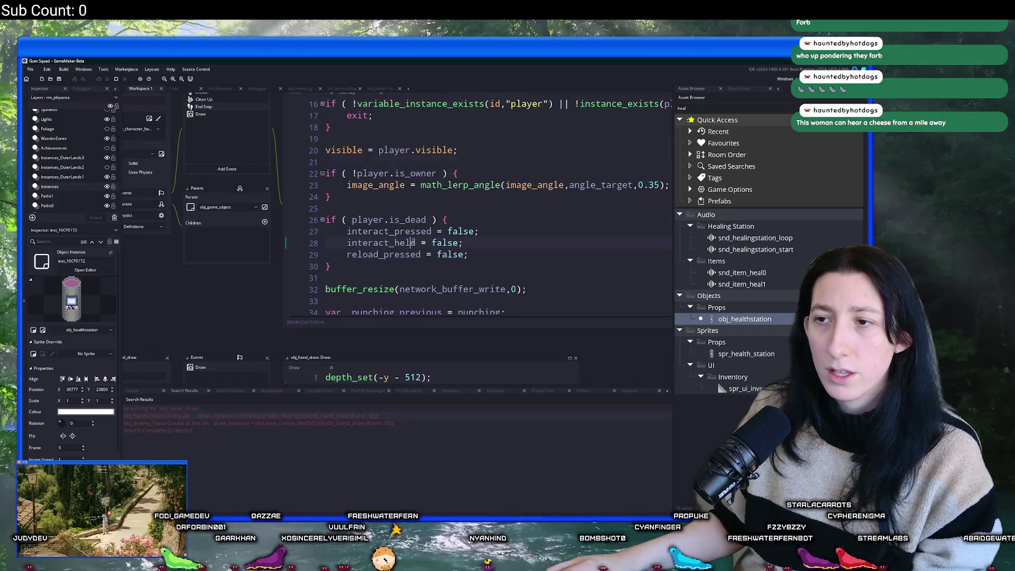
{"action": "scroll", "coordinate": [423, 243], "scroll_direction": "down", "scroll_amount": 15}
{"action": "left_click", "coordinate": [393, 171]}
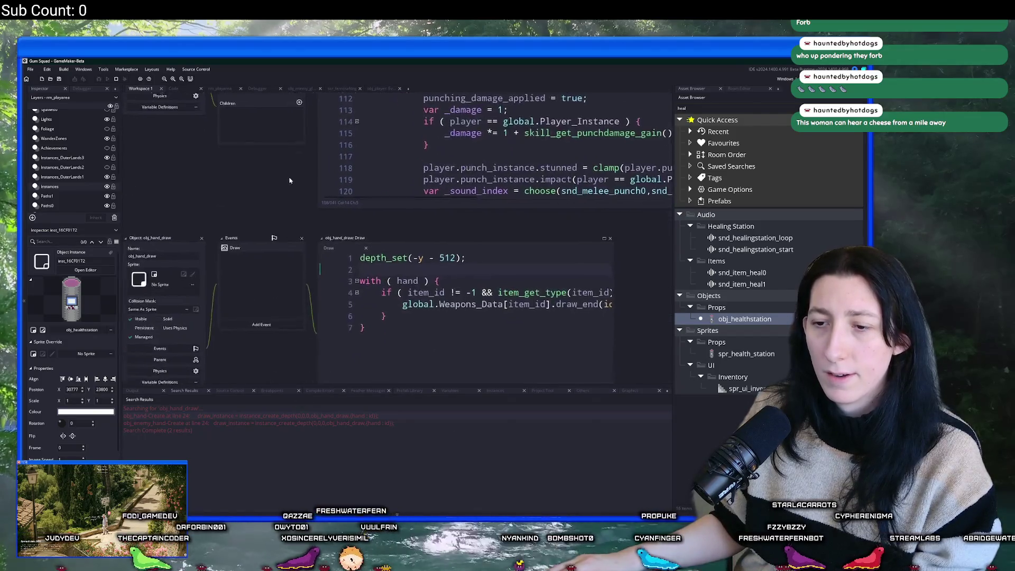
{"action": "scroll", "coordinate": [299, 402], "scroll_direction": "down", "scroll_amount": 3}
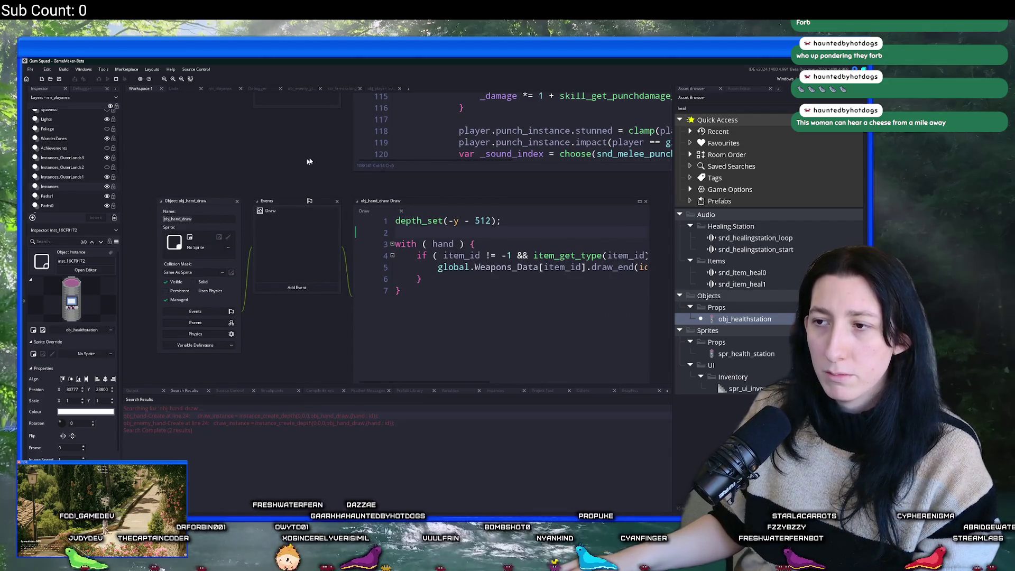
{"action": "scroll", "coordinate": [312, 174], "scroll_direction": "down", "scroll_amount": 5}
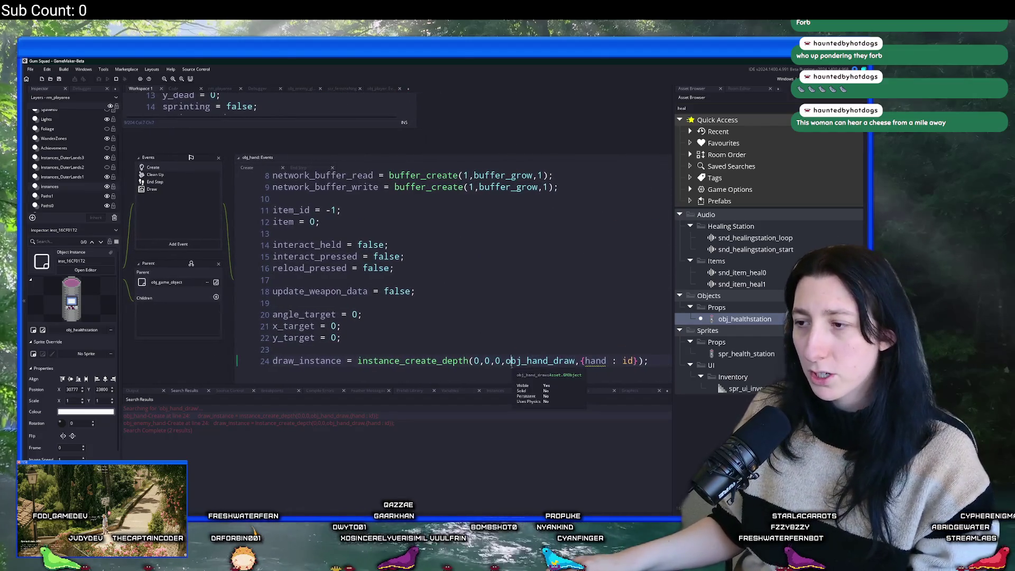
{"action": "scroll", "coordinate": [548, 273], "scroll_direction": "down", "scroll_amount": 2}
{"action": "scroll", "coordinate": [317, 265], "scroll_direction": "down", "scroll_amount": 4}
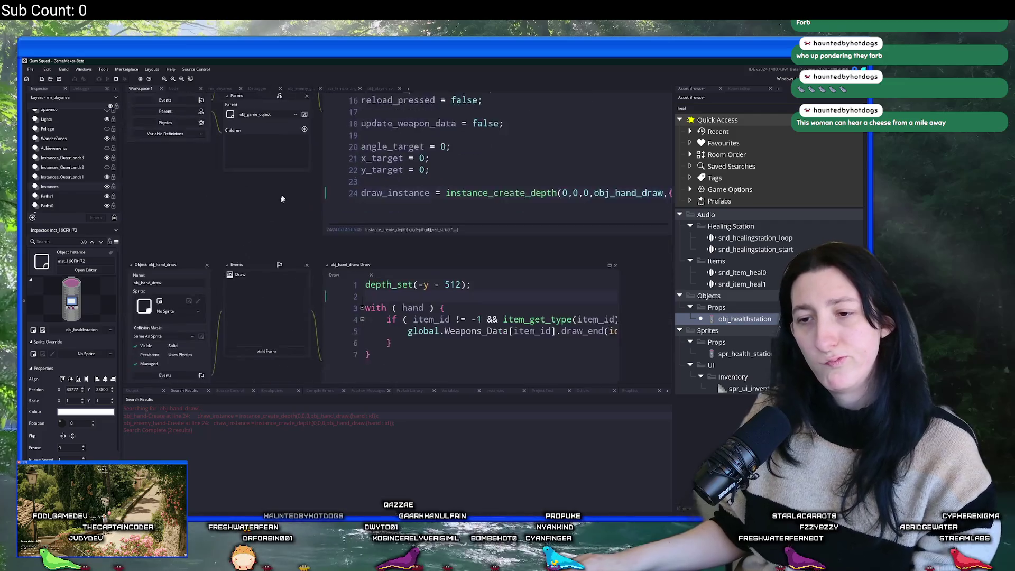
{"action": "left_click", "coordinate": [272, 303]}
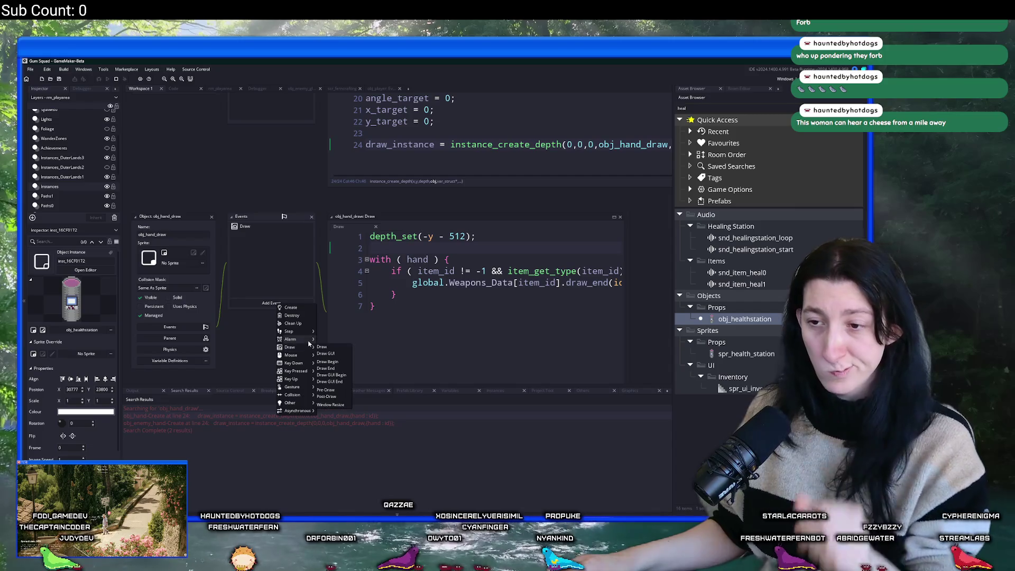
Step: Add a Step event with a with (hand) block calling instance_destroy() if draw_instance != other.id
{"action": "left_click", "coordinate": [321, 331]}
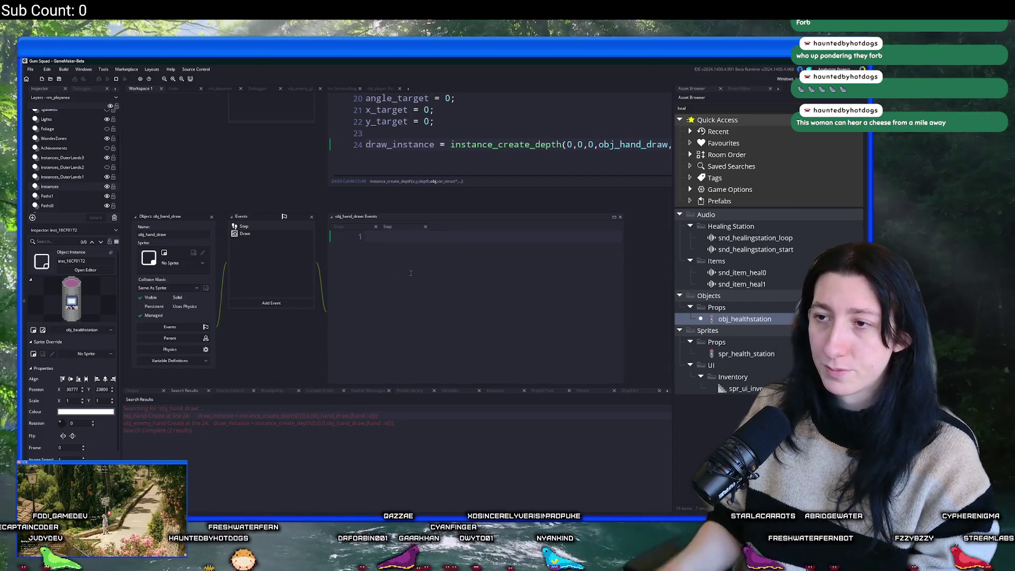
{"action": "type", "text": "if ( draw_instance"}
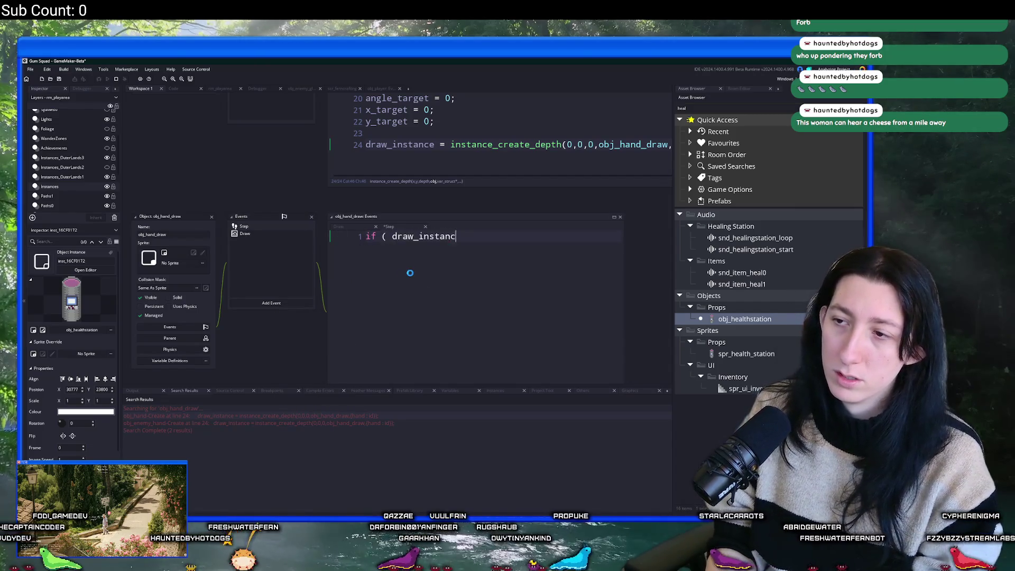
{"action": "key", "text": "BackSpace"}
{"action": "key", "text": "BackSpace"}
{"action": "key", "text": "BackSpace"}
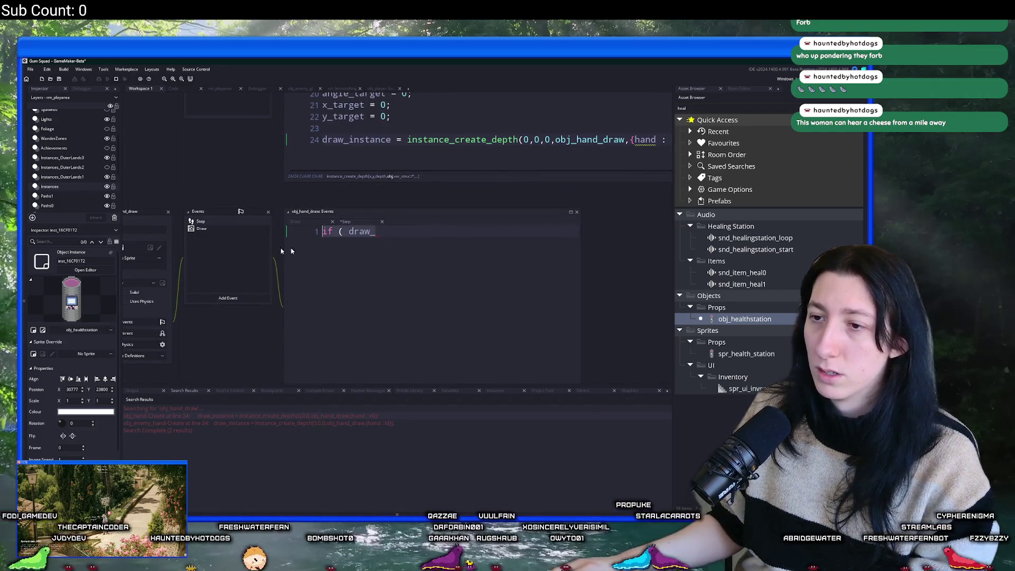
{"action": "key", "text": "BackSpace"}
{"action": "key", "text": "BackSpace"}
{"action": "key", "text": "BackSpace"}
{"action": "type", "text": "with ( hand ) {"}
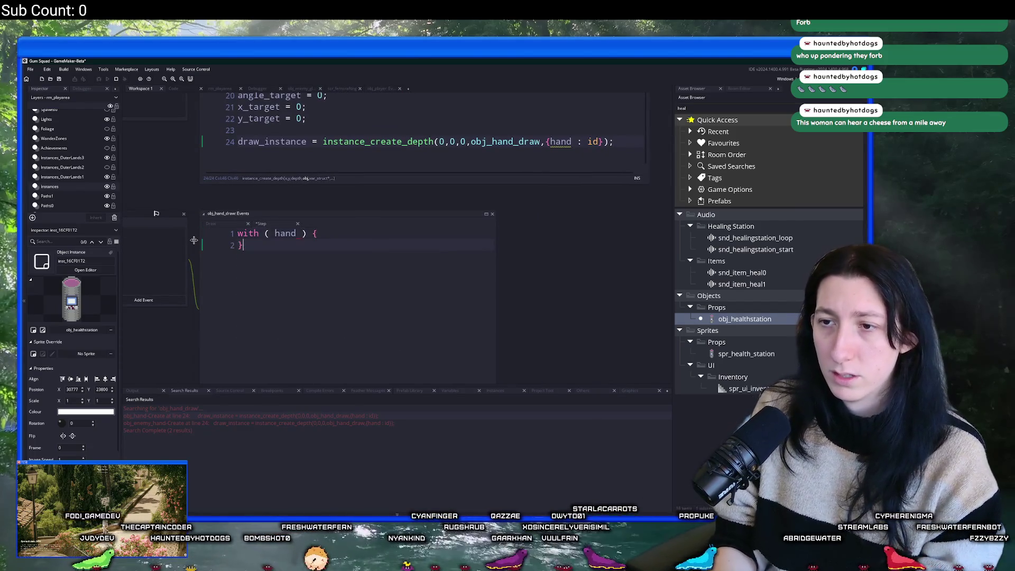
{"action": "key", "text": "Left"}
{"action": "key", "text": "Left"}
{"action": "type", "text": "if ( draw_instance"}
{"action": "key", "text": "BackSpace"}
{"action": "key", "text": "BackSpace"}
{"action": "type", "text": "other.id ) {"}
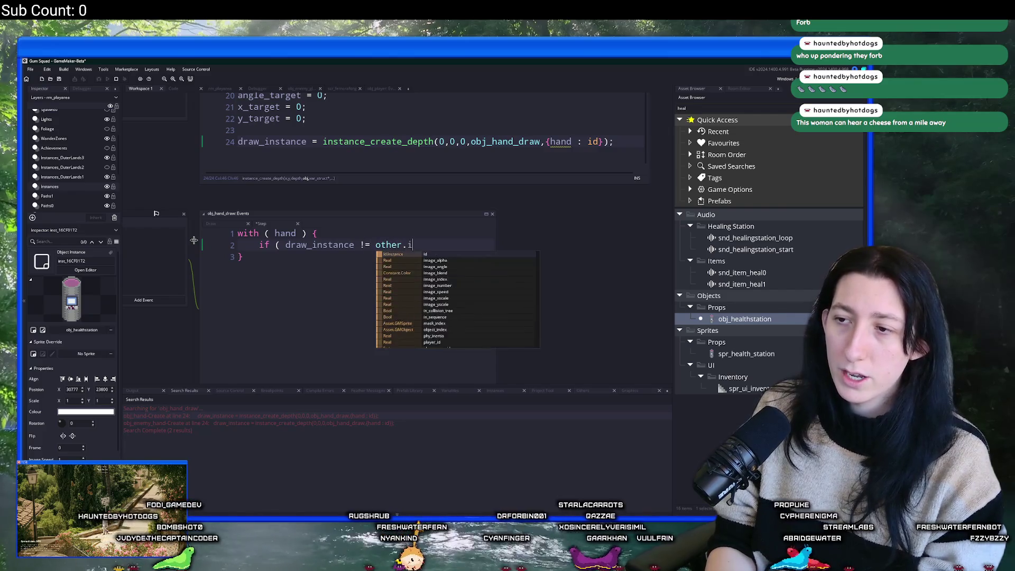
{"action": "key", "text": "Return"}
{"action": "type", "text": "insta"}
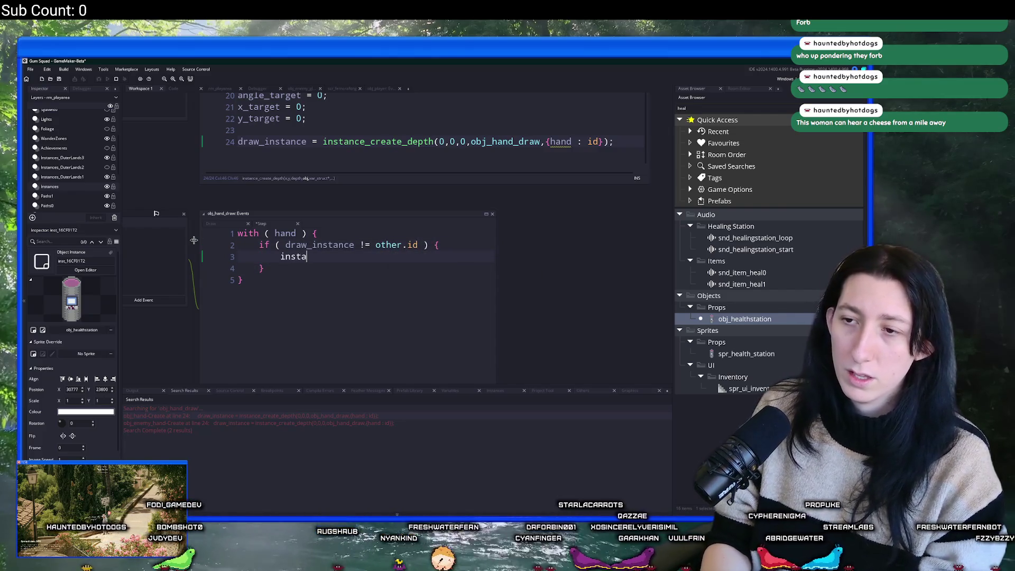
{"action": "type", "text": "nce_destroy();"}
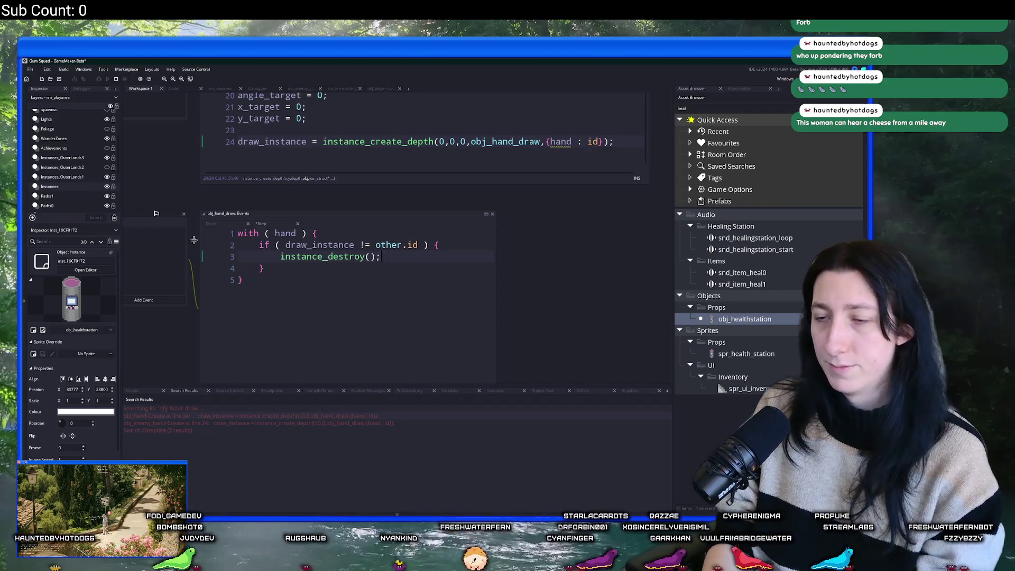
{"action": "key", "text": "Return"}
{"action": "type", "text": "exit;"}
Step: Move exit; after the inner if block and add a final instance_destroy() after the with block
{"action": "key", "text": "Down"}
{"action": "key", "text": "End"}
{"action": "key", "text": "Return"}
{"action": "key", "text": "Return"}
{"action": "type", "text": "exit;"}
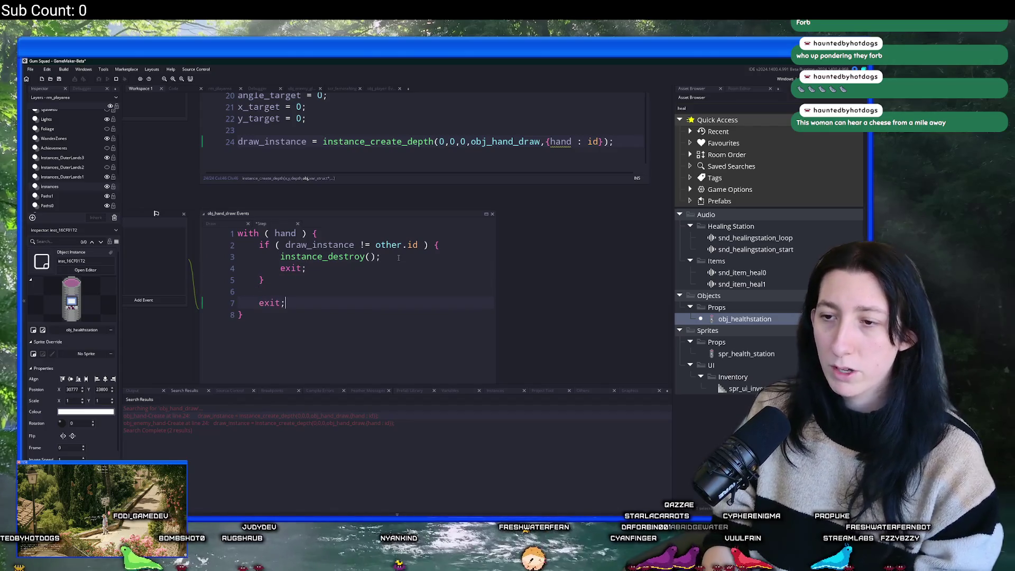
{"action": "triple_click", "coordinate": [402, 268]}
{"action": "key", "text": "Delete"}
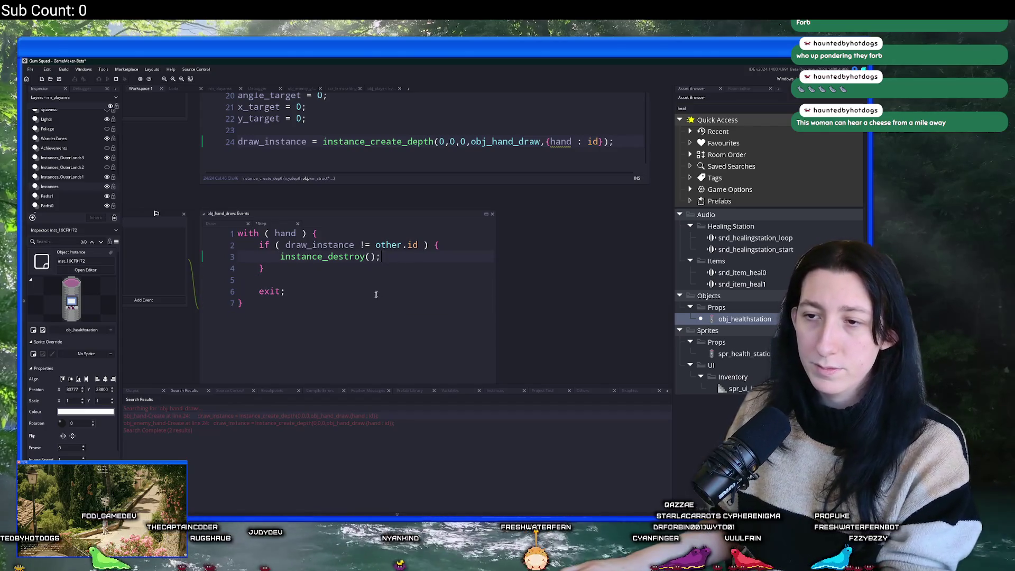
{"action": "left_click", "coordinate": [356, 317]}
{"action": "key", "text": "Return"}
{"action": "type", "text": "instan"}
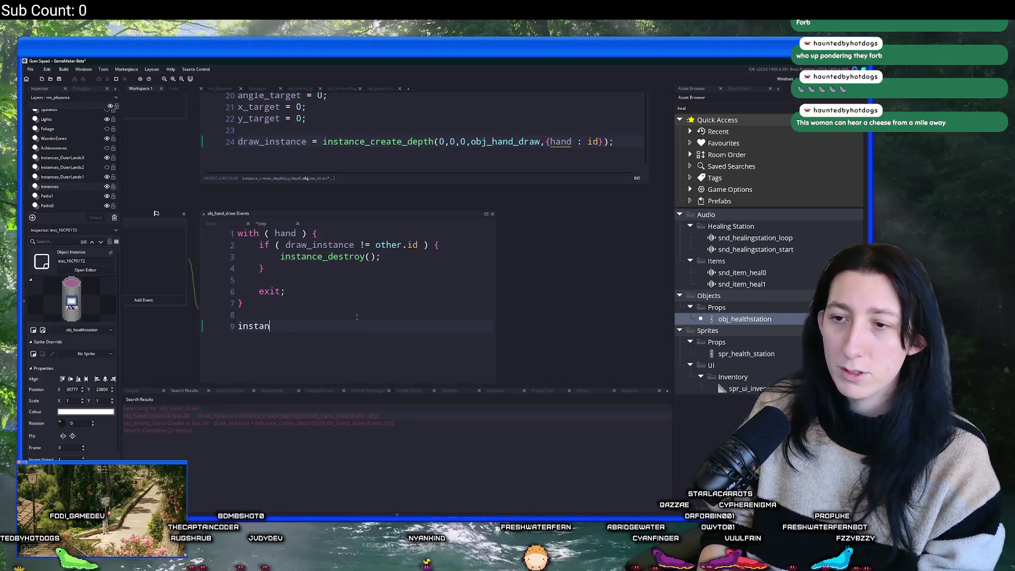
{"action": "type", "text": "ce_destroy();"}
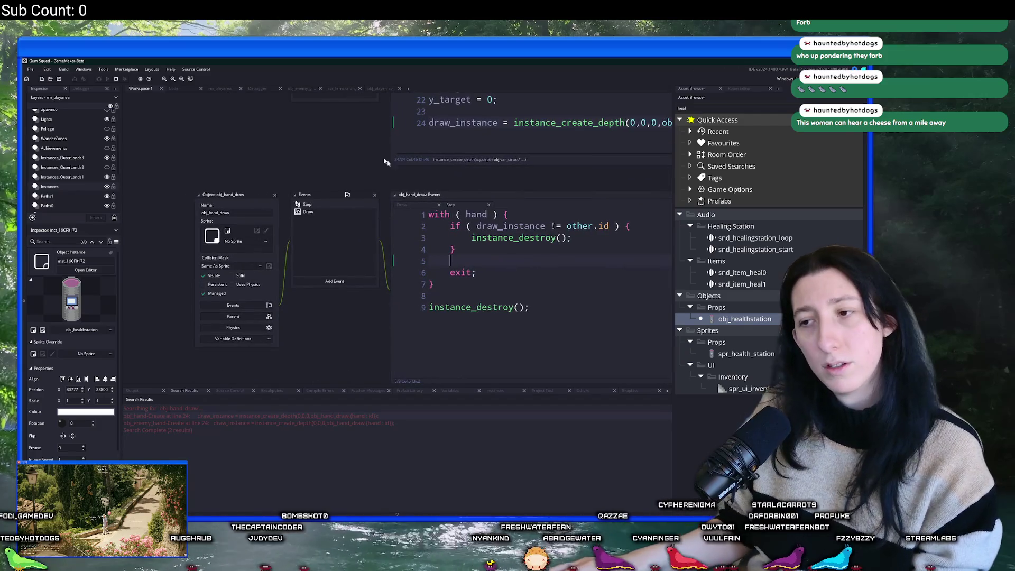
{"action": "mouse_move", "coordinate": [300, 209]}
{"action": "left_mouse_down"}
{"action": "mouse_move", "coordinate": [288, 145]}
{"action": "mouse_move", "coordinate": [281, 168]}
{"action": "left_mouse_up"}
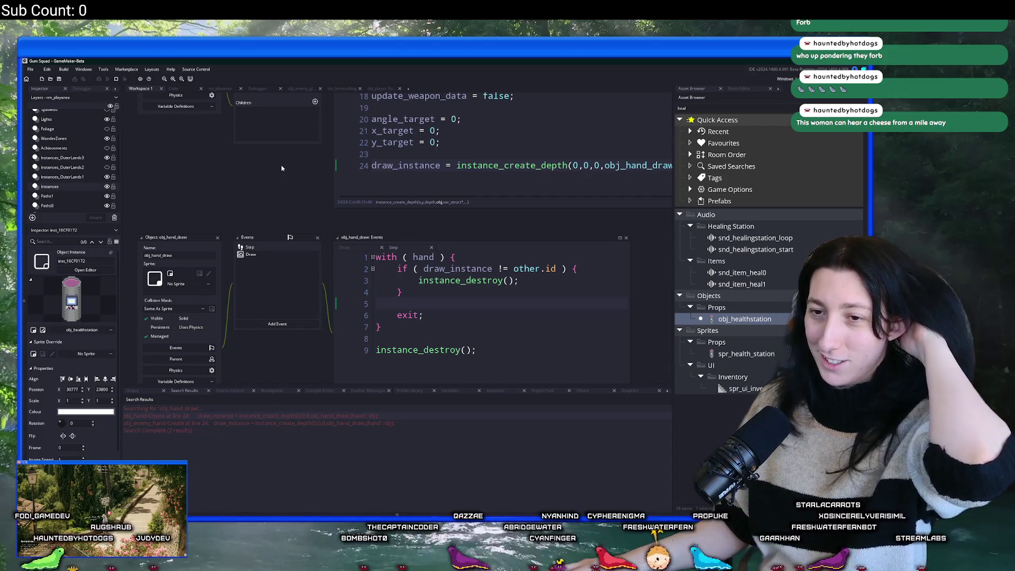
Step: Switch the bottom output panel to the Others tab to show the Profile and Buffers views
{"action": "left_click", "coordinate": [582, 390]}
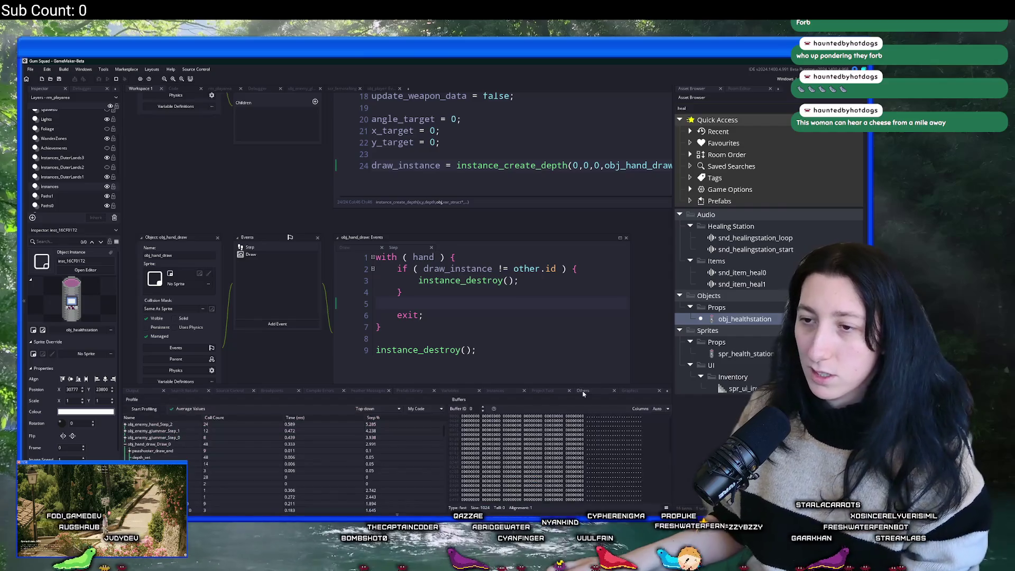
{"action": "scroll", "coordinate": [296, 195], "scroll_direction": "down", "scroll_amount": 2}
{"action": "key", "text": "ctrl+t"}
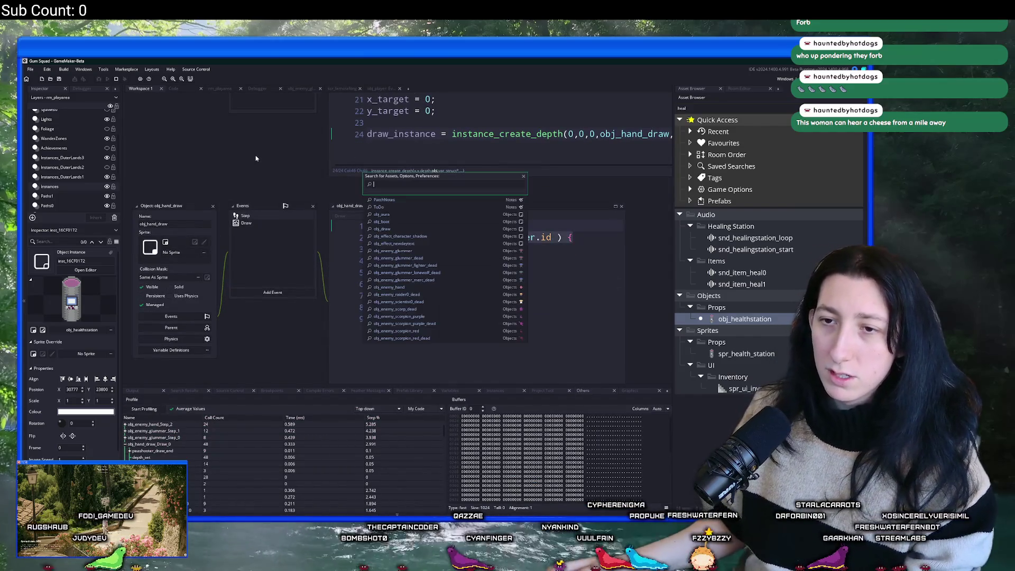
{"action": "key", "text": "Escape"}
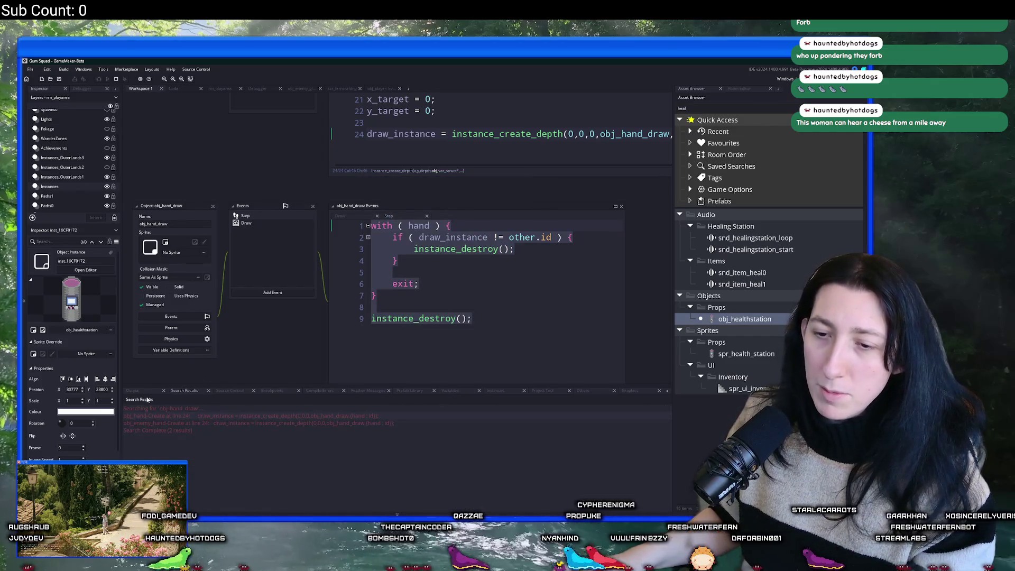
{"action": "left_click", "coordinate": [585, 391]}
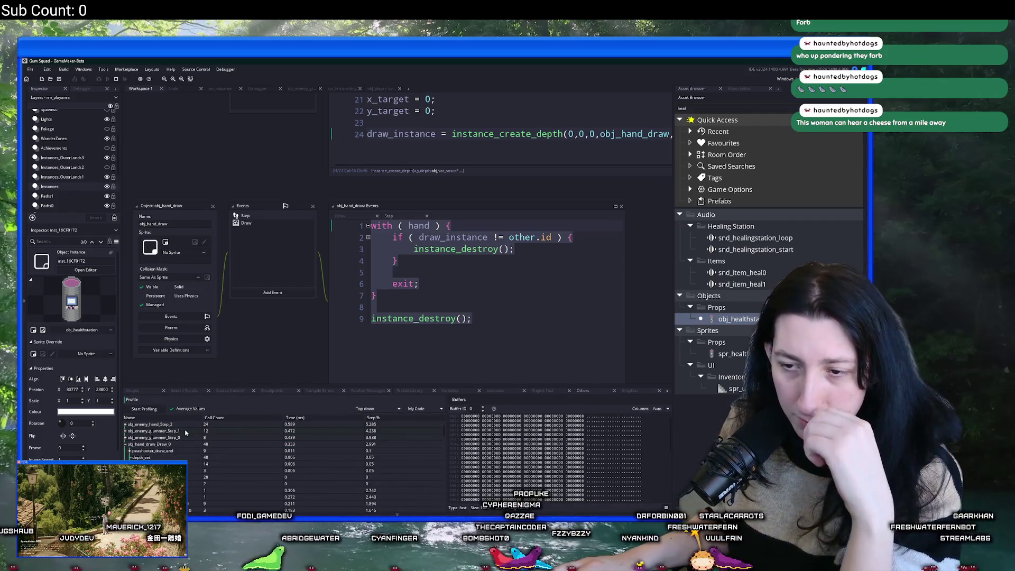
Step: Collapse the obj_hand_draw_Draw_0 row and capture a fresh profile of the running game
{"action": "left_click", "coordinate": [125, 444]}
{"action": "left_click", "coordinate": [143, 410]}
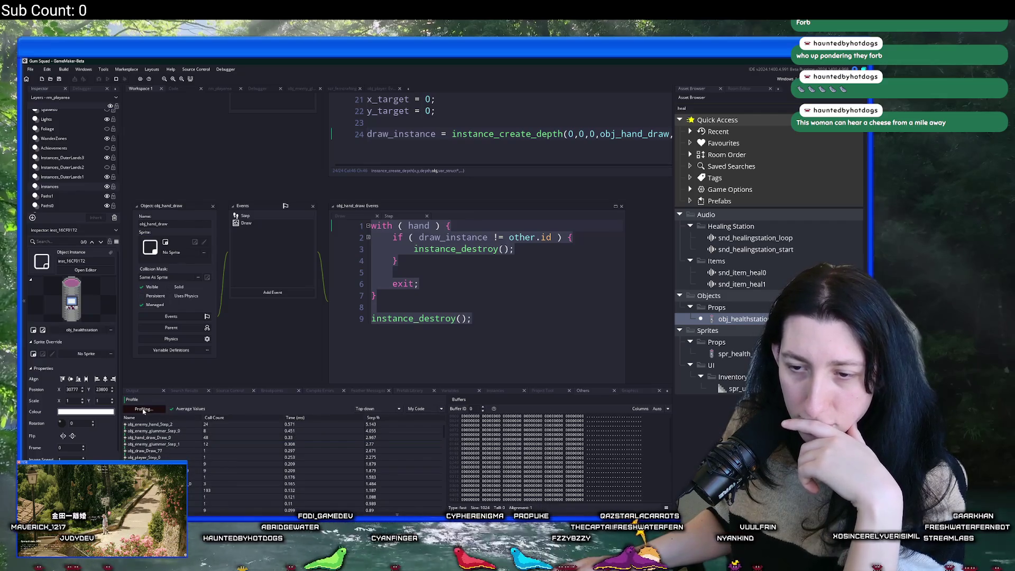
{"action": "left_click", "coordinate": [143, 410]}
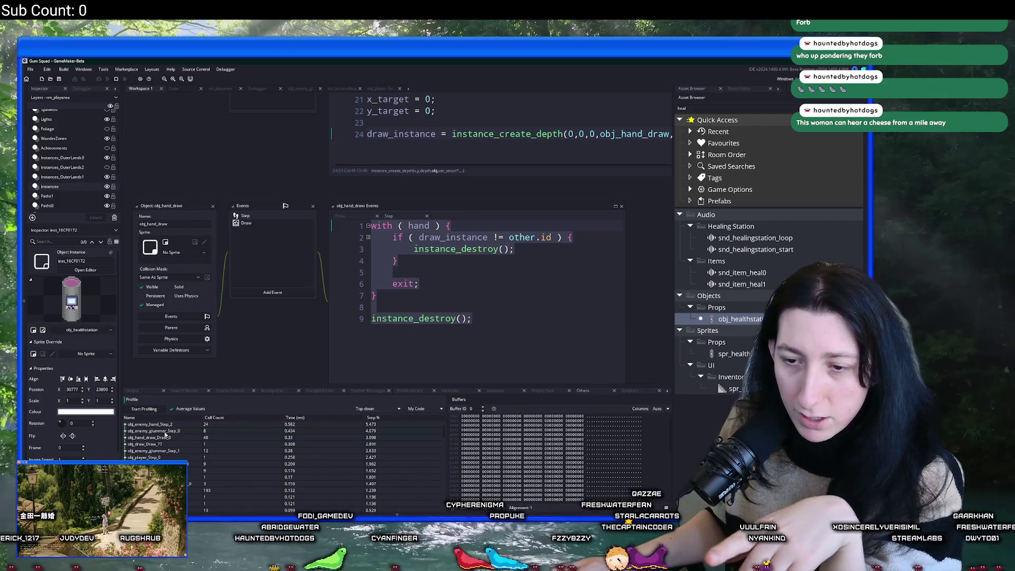
Step: Briefly expand obj_enemy_glummer_Step_0, then expand obj_hand_draw_Draw_0 to see its individual calls
{"action": "left_click", "coordinate": [125, 431]}
{"action": "left_click", "coordinate": [126, 430]}
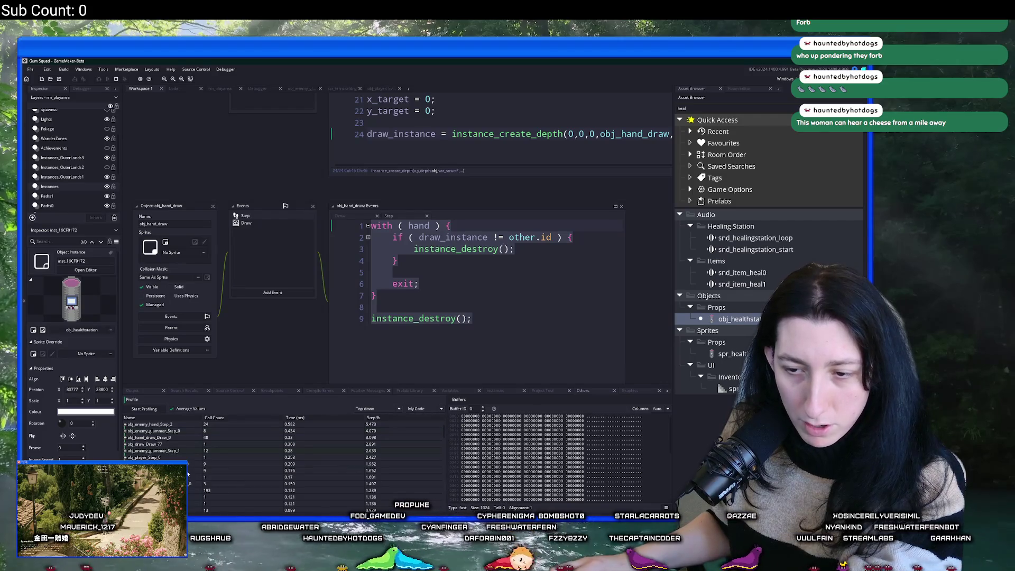
{"action": "scroll", "coordinate": [264, 460], "scroll_direction": "down", "scroll_amount": 2}
{"action": "scroll", "coordinate": [211, 457], "scroll_direction": "up", "scroll_amount": 2}
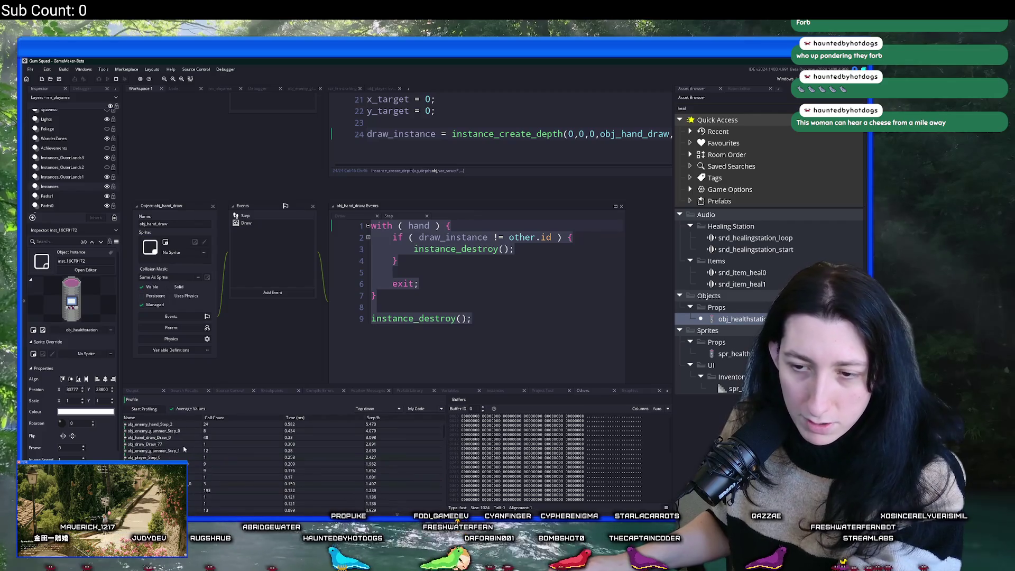
{"action": "left_click", "coordinate": [125, 438]}
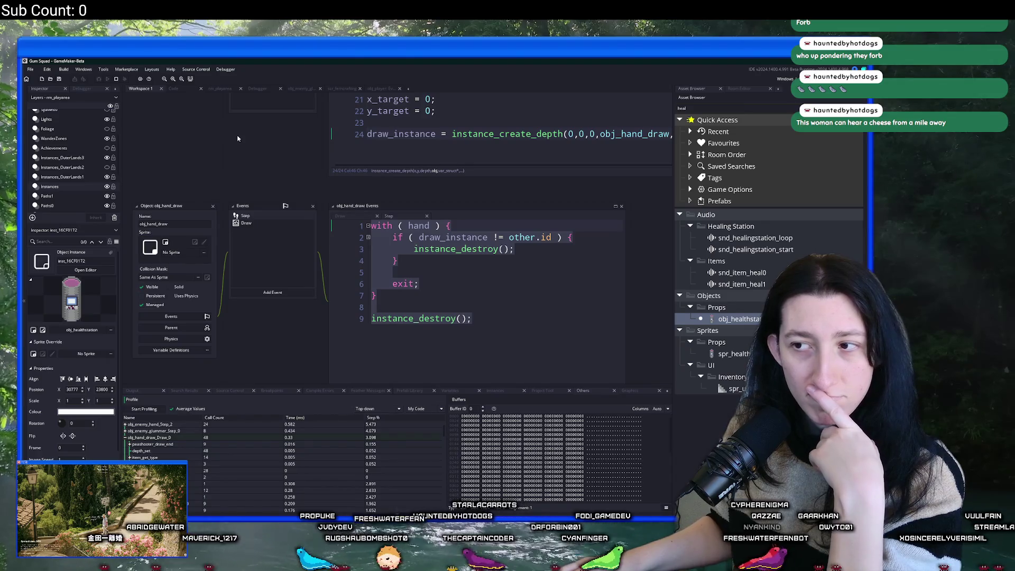
{"action": "left_click_drag", "start_coordinate": [237, 138], "coordinate": [245, 195]}
Step: Search for obj_hand_draw and open the obj_enemy_hand Create event match
{"action": "key", "text": "Right"}
{"action": "key", "text": "ctrl+shift+f"}
{"action": "key", "text": "Return"}
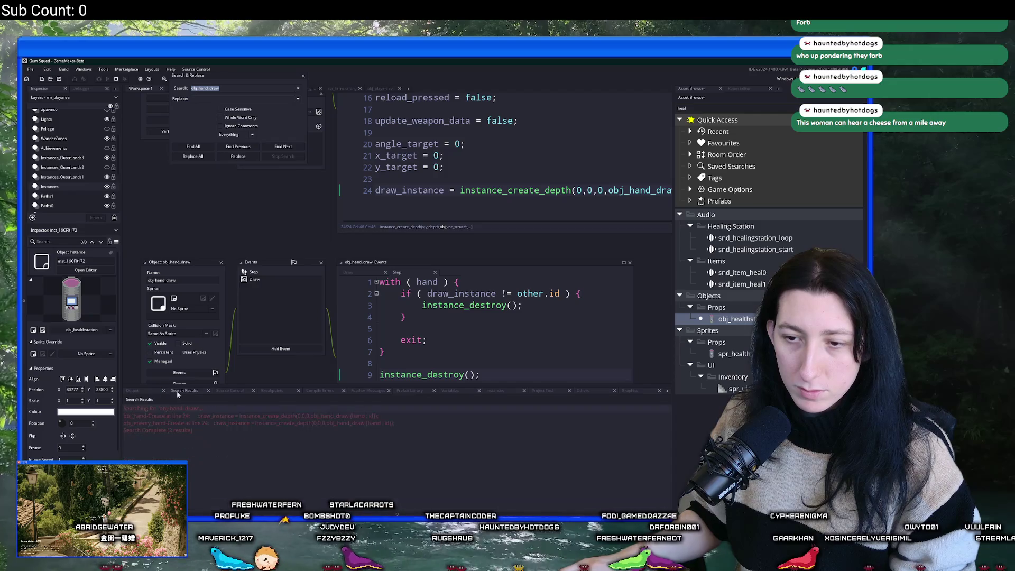
{"action": "double_click", "coordinate": [205, 423]}
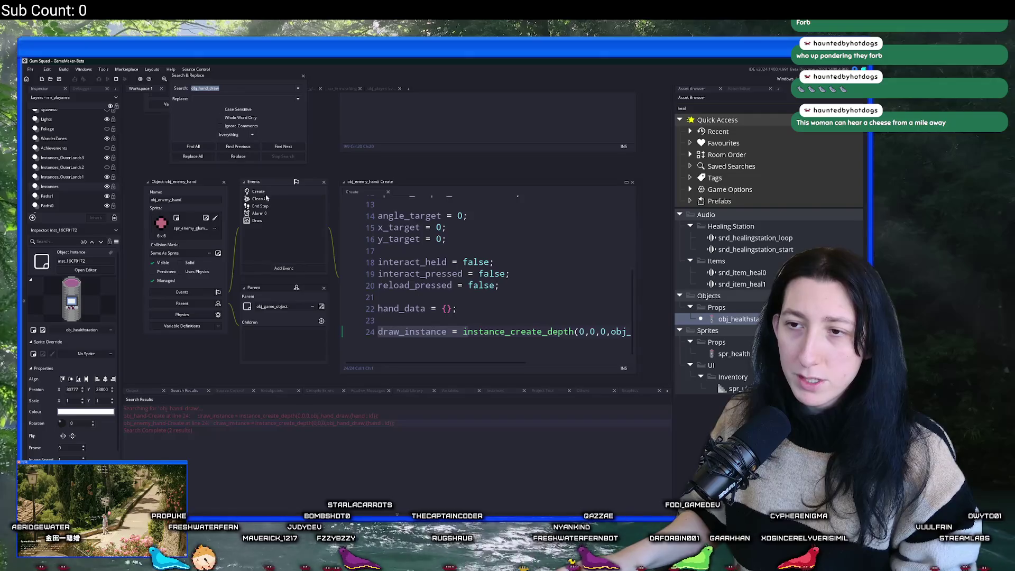
{"action": "left_click", "coordinate": [271, 198]}
{"action": "left_click", "coordinate": [259, 192]}
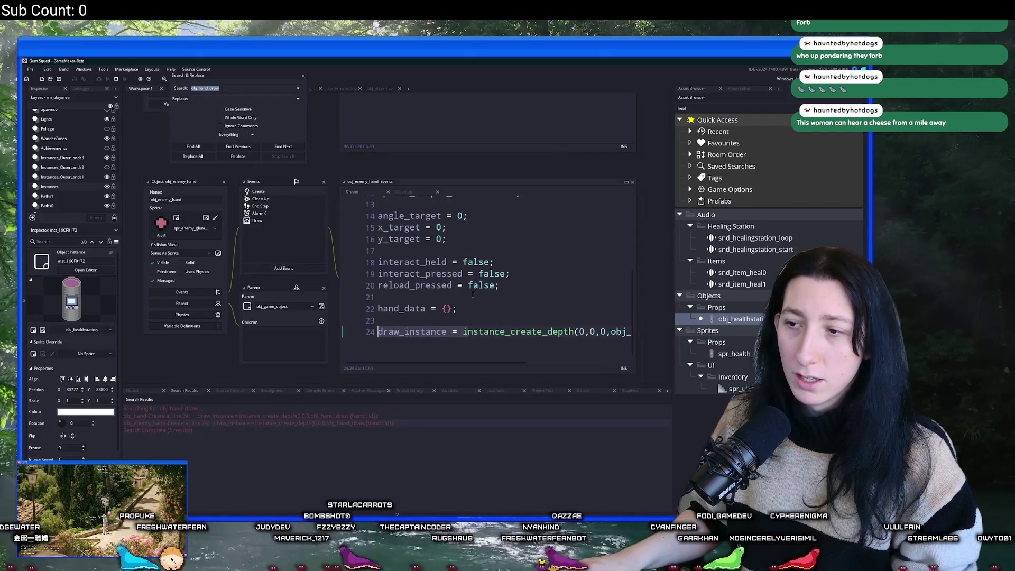
Step: Review the obj_hand_draw creation call on line 24 in an enlarged obj_enemy_hand editor
{"action": "scroll", "coordinate": [500, 335], "scroll_direction": "right", "scroll_amount": 3}
{"action": "left_click", "coordinate": [539, 332]}
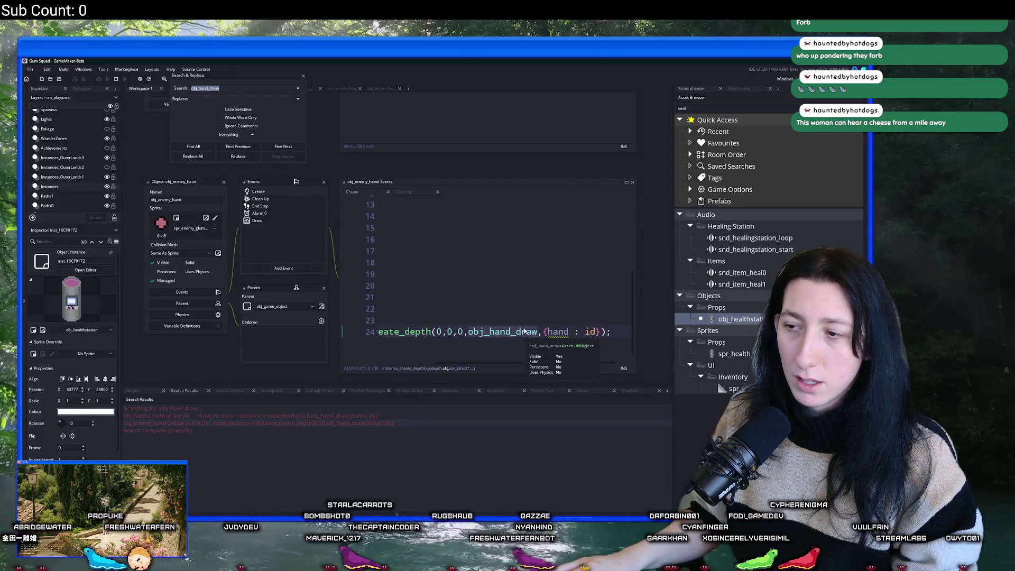
{"action": "scroll", "coordinate": [475, 317], "scroll_direction": "left", "scroll_amount": 3}
{"action": "left_click", "coordinate": [448, 332]}
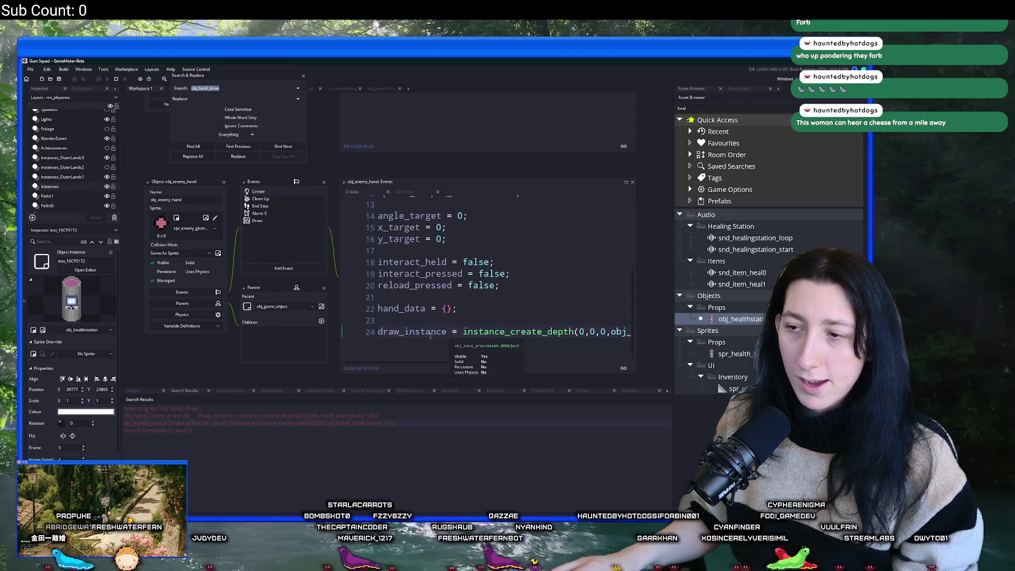
{"action": "left_click", "coordinate": [455, 250]}
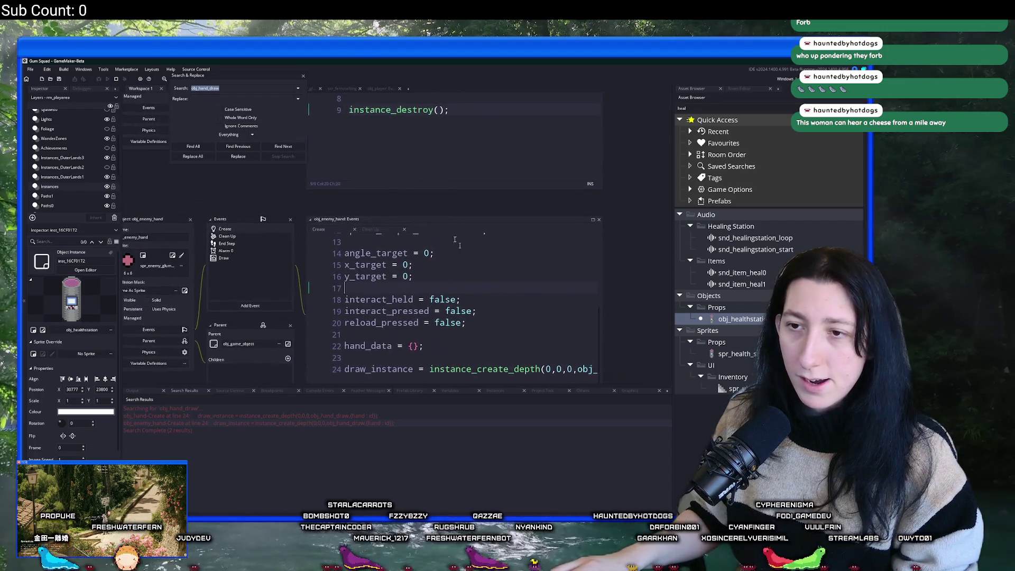
{"action": "left_click", "coordinate": [302, 77]}
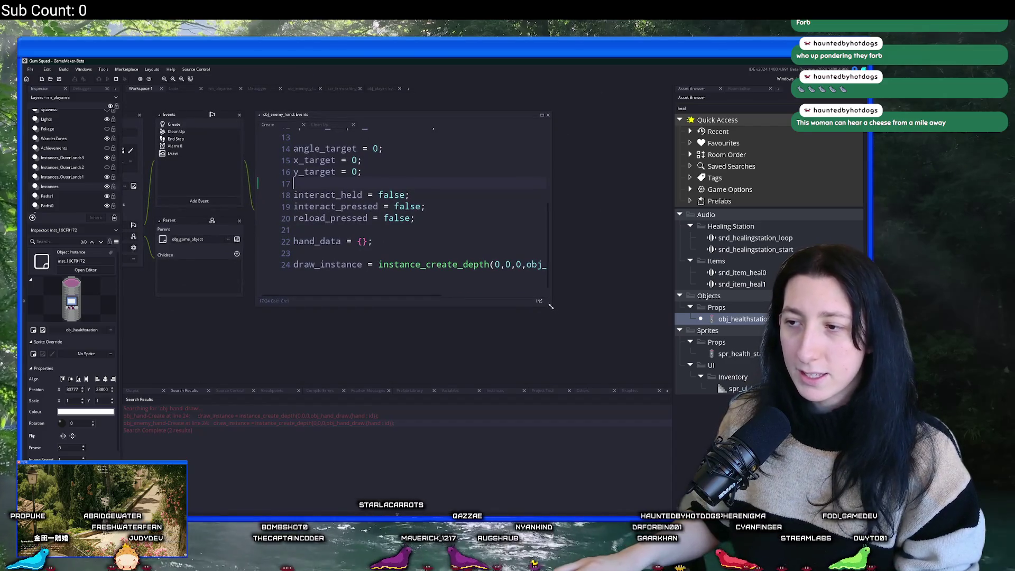
{"action": "left_click_drag", "start_coordinate": [549, 305], "coordinate": [644, 331]}
{"action": "left_click", "coordinate": [563, 292]}
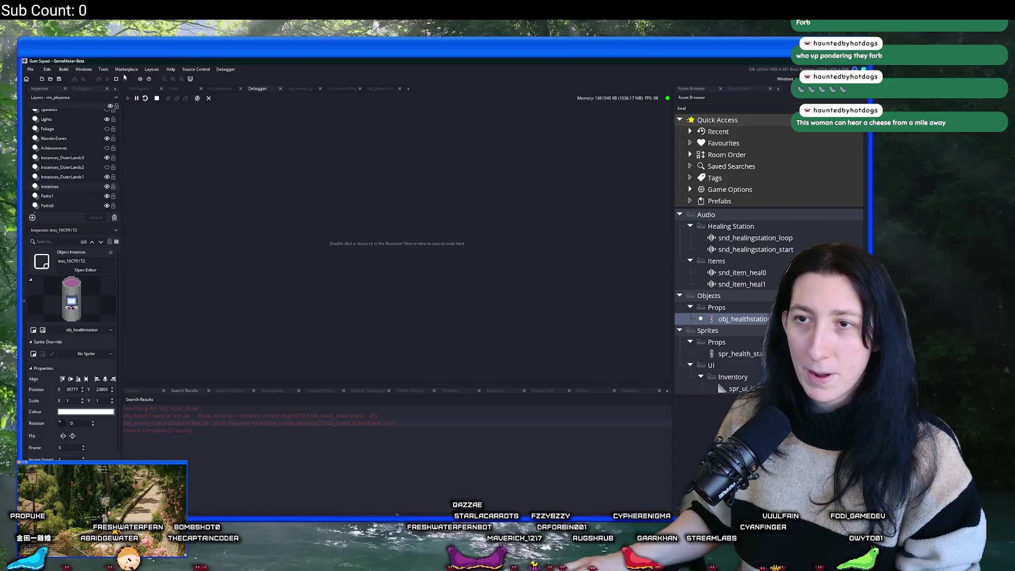
Step: Save and quit the running Gum Squad game, then collapse the obj_hand_draw_Draw_0 profiler row
{"action": "key", "text": "alt+Tab"}
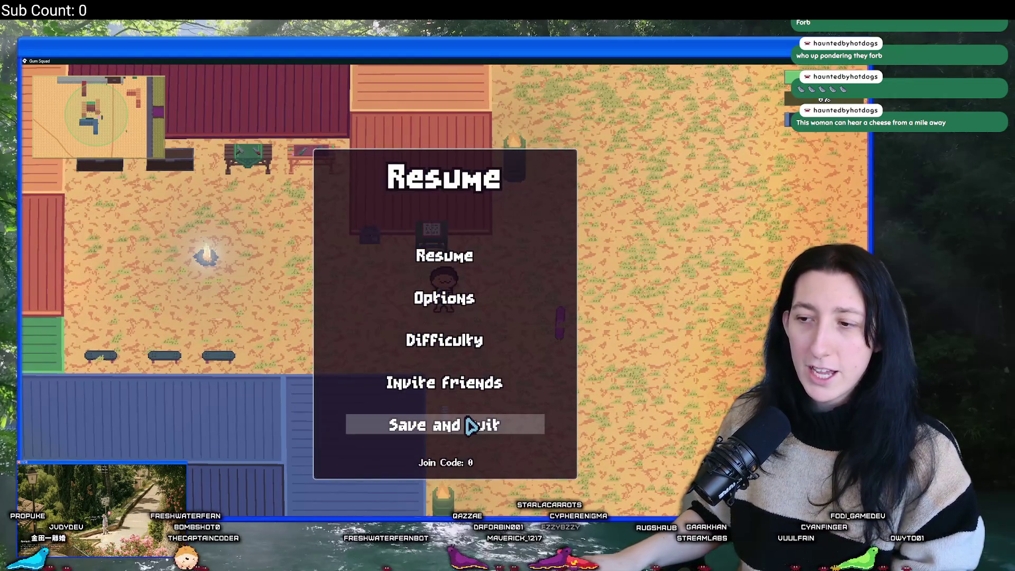
{"action": "left_click", "coordinate": [470, 425]}
{"action": "left_click", "coordinate": [430, 425]}
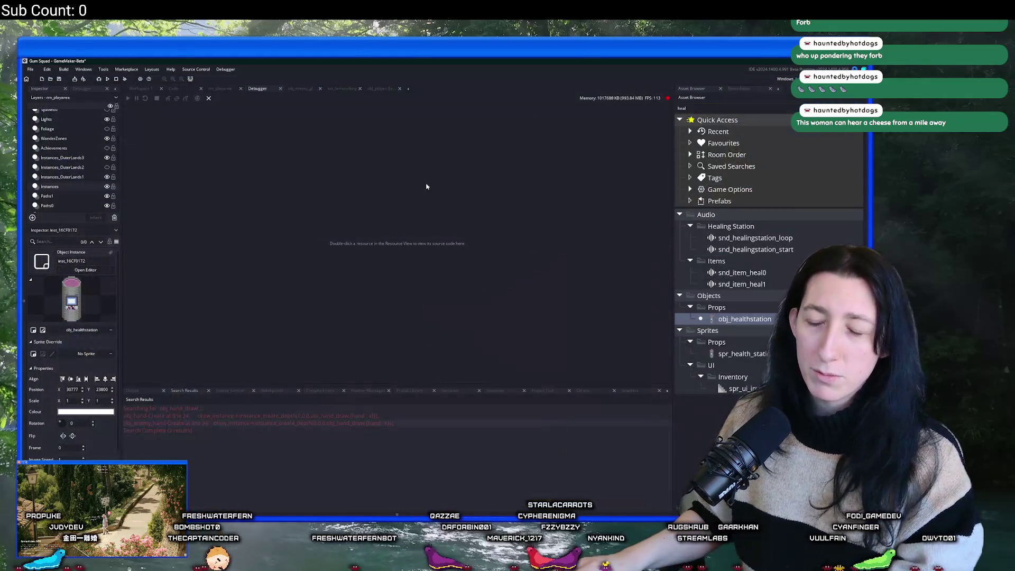
{"action": "left_click", "coordinate": [126, 438]}
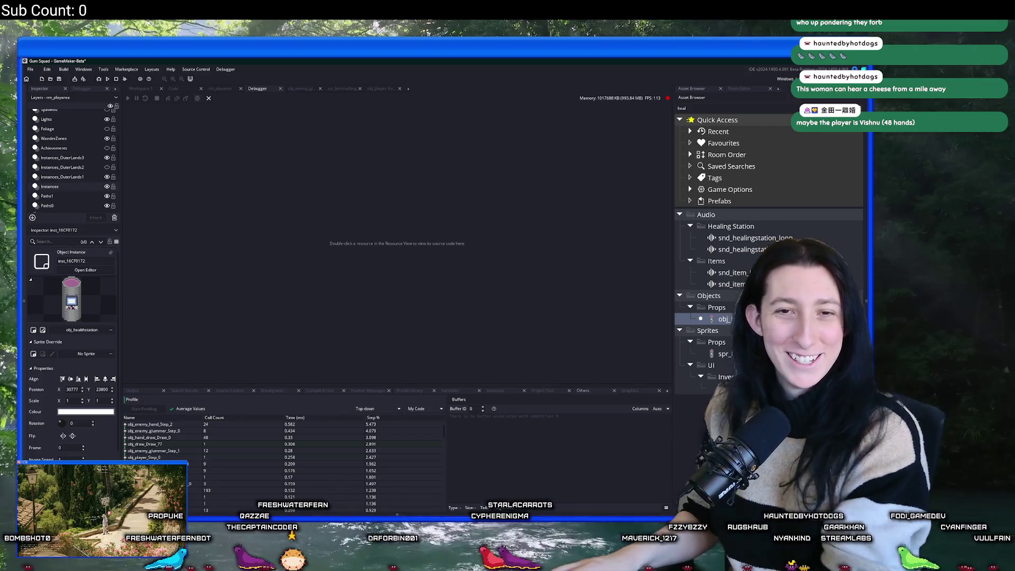
Step: Scroll the Profile list and expand obj_vertexgrass_Step_0 to see its per-frame calls
{"action": "scroll", "coordinate": [195, 470], "scroll_direction": "down", "scroll_amount": 2}
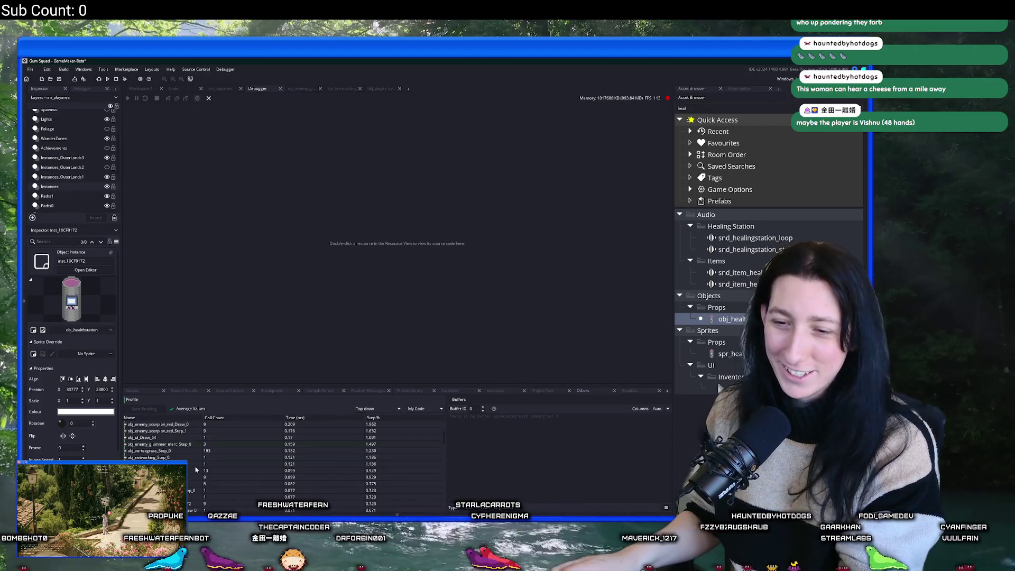
{"action": "scroll", "coordinate": [193, 460], "scroll_direction": "down", "scroll_amount": 1}
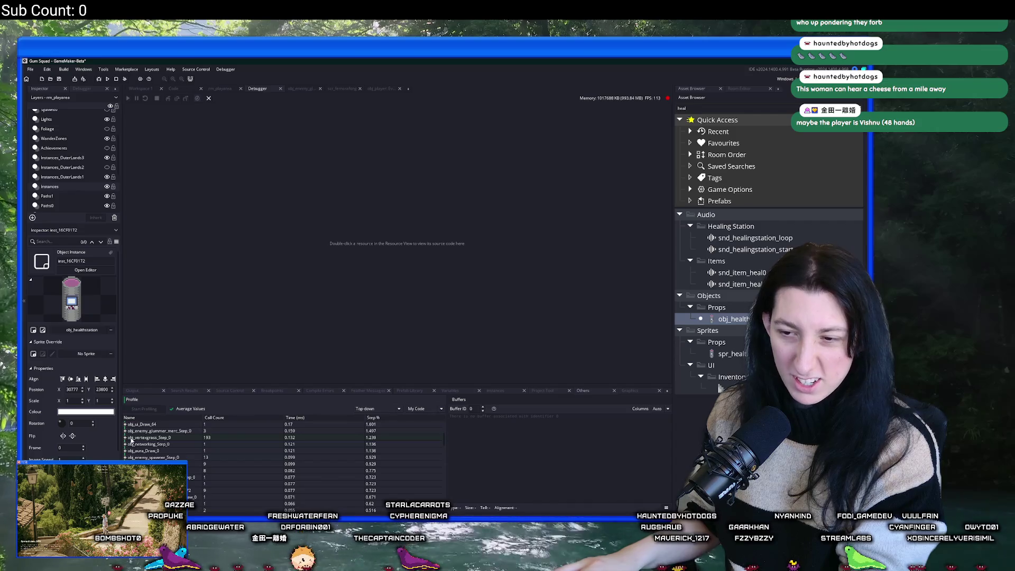
{"action": "left_click", "coordinate": [131, 439]}
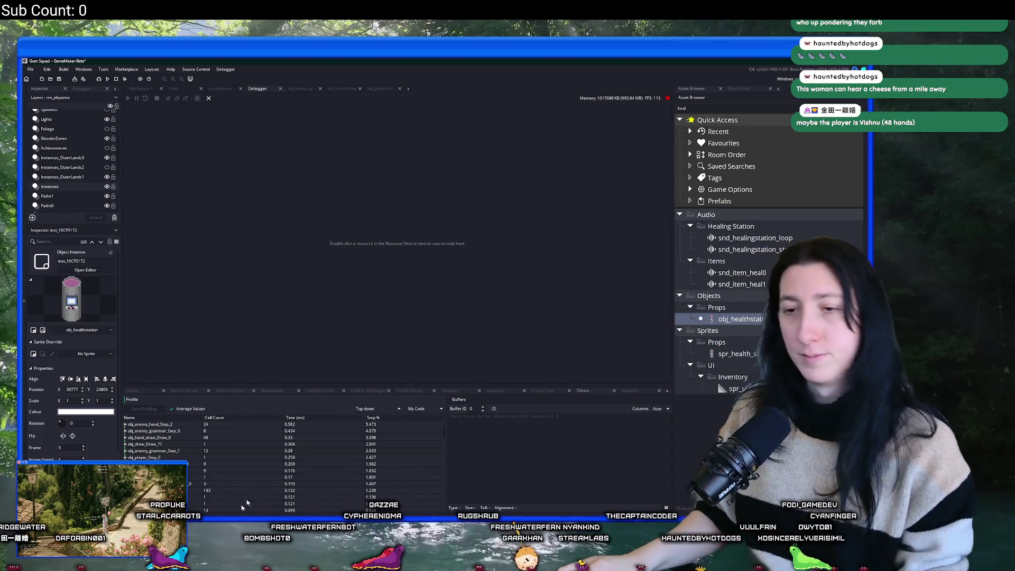
{"action": "key", "text": "ctrl+t"}
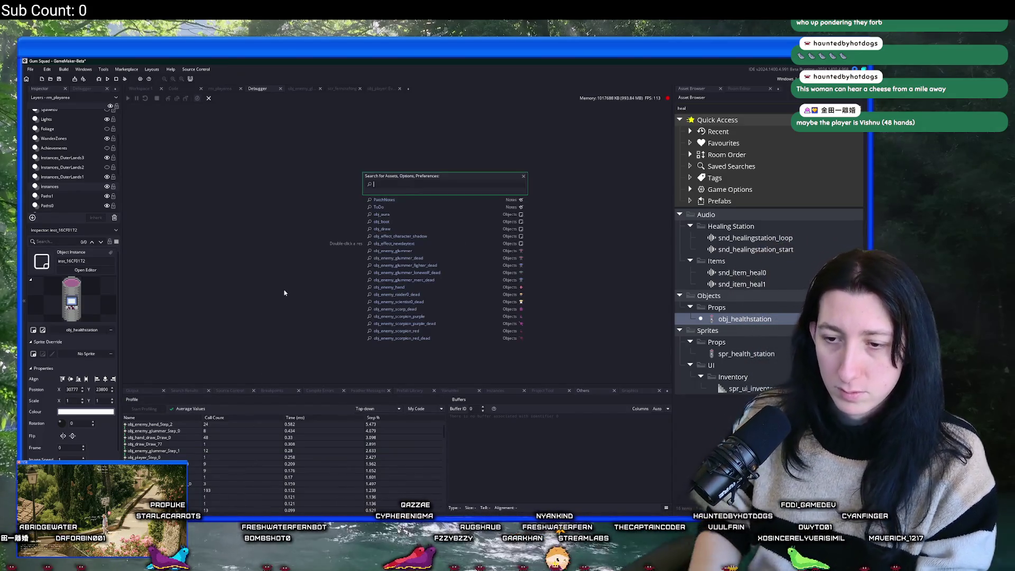
Step: Find the free() calls, review obj_vertexgrass lines 172–173, and rerun the game with F5
{"action": "key", "text": "ctrl+shift+f"}
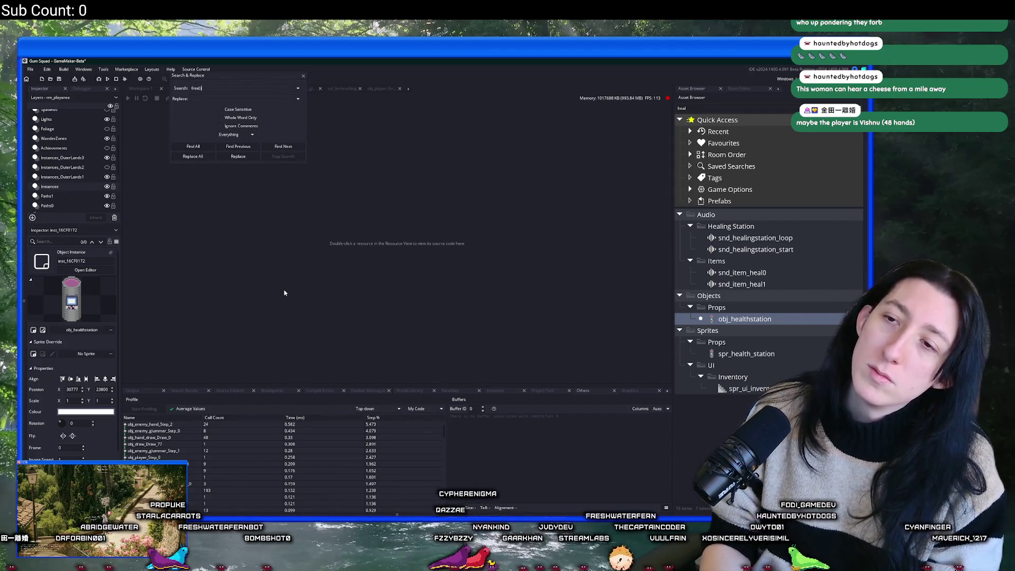
{"action": "key", "text": "Return"}
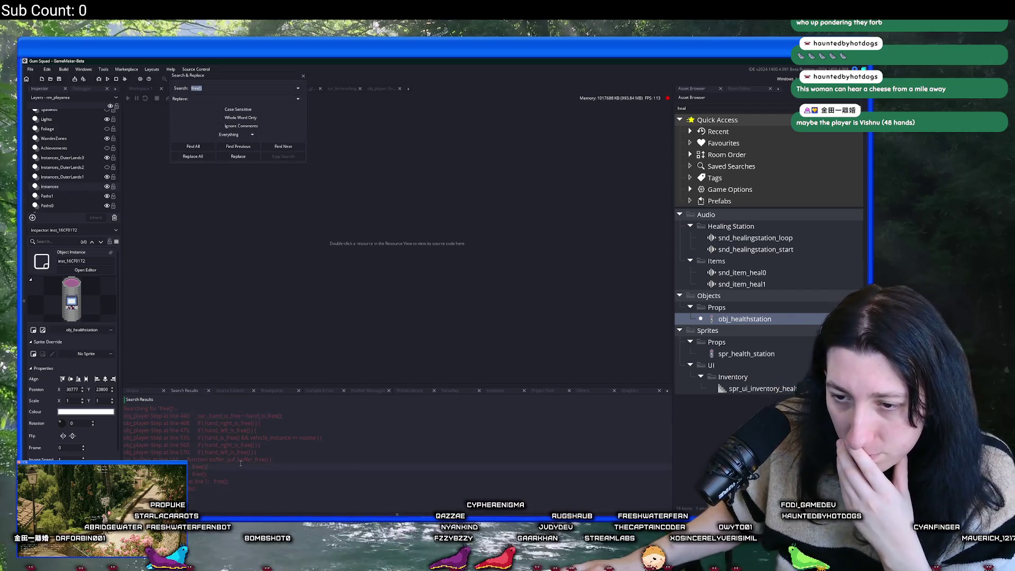
{"action": "double_click", "coordinate": [241, 463]}
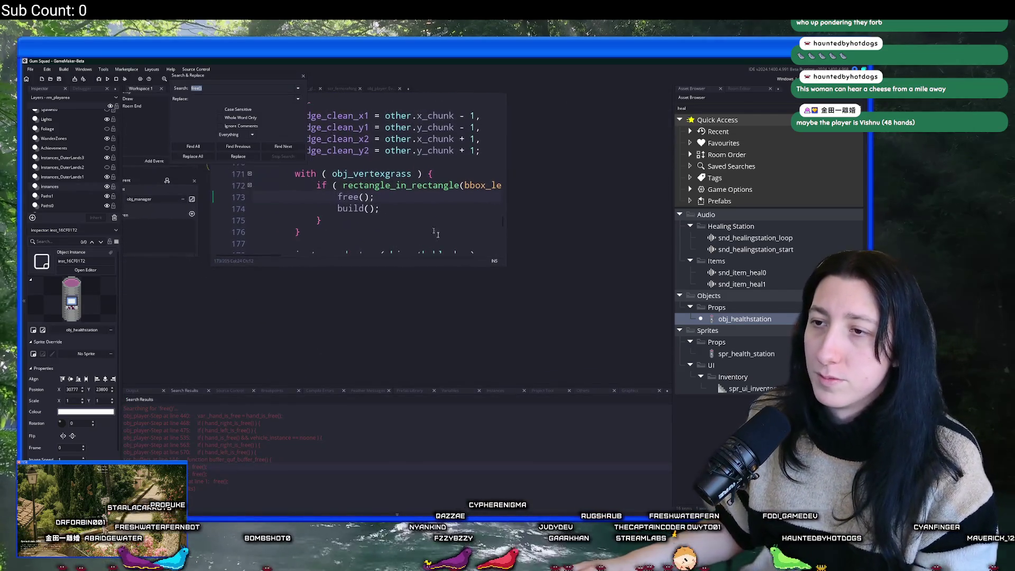
{"action": "left_click_drag", "start_coordinate": [505, 267], "coordinate": [626, 350]}
{"action": "left_click", "coordinate": [304, 77]}
{"action": "scroll", "coordinate": [417, 222], "scroll_direction": "up", "scroll_amount": 1}
{"action": "left_click", "coordinate": [621, 225]}
{"action": "key", "text": "End"}
{"action": "key", "text": "Down"}
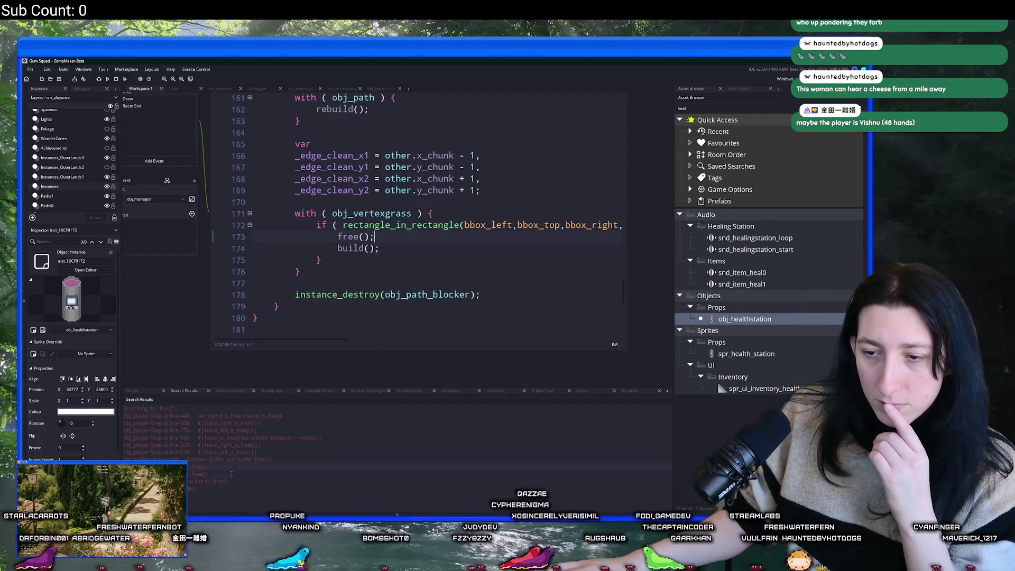
{"action": "left_click", "coordinate": [354, 225]}
{"action": "key", "text": "F5"}
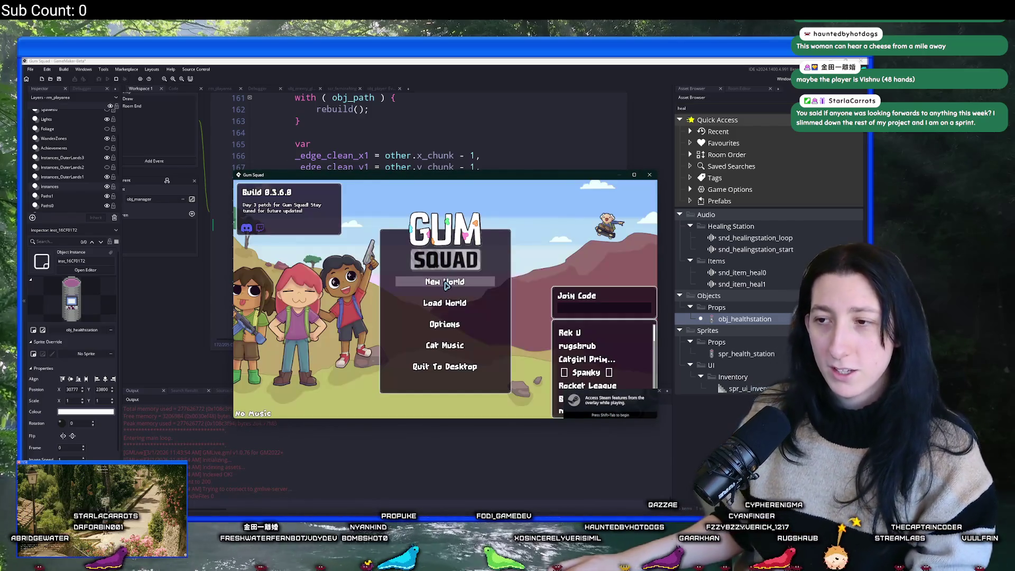
Step: Load the SunnyCake saved world, change the lobby type, and create the lobby
{"action": "left_click", "coordinate": [456, 299]}
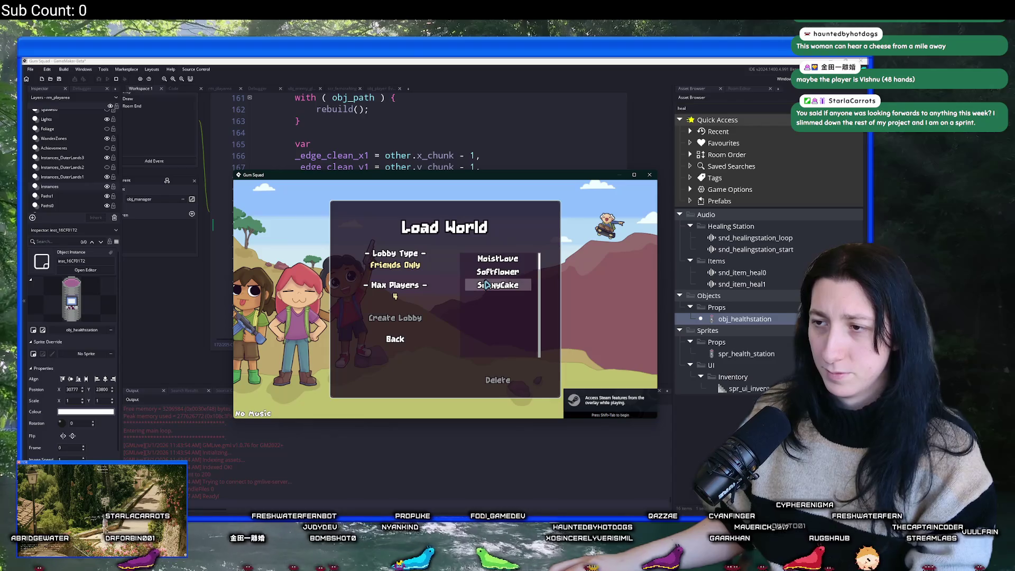
{"action": "left_click", "coordinate": [500, 275]}
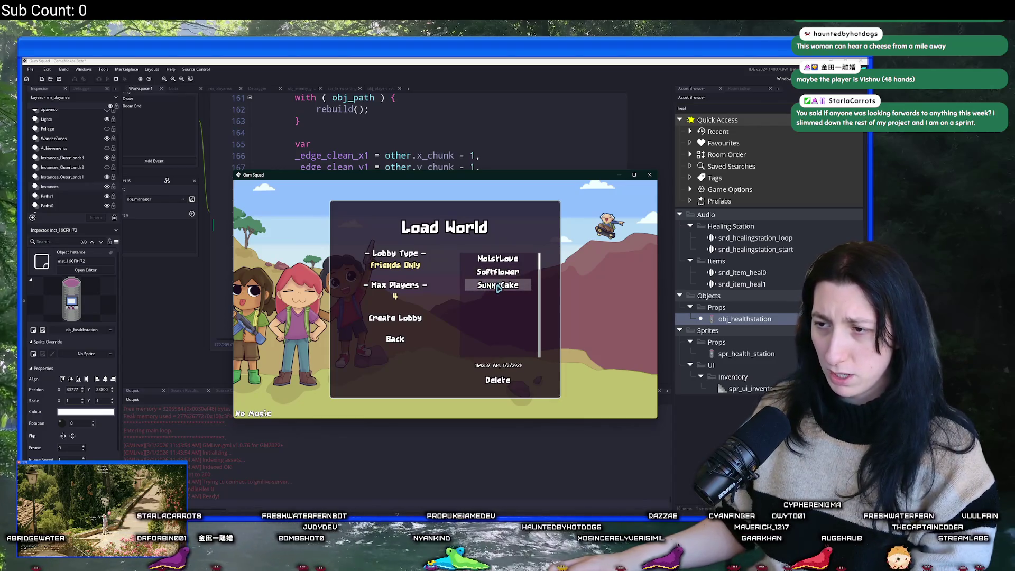
{"action": "left_click", "coordinate": [433, 271]}
{"action": "left_click", "coordinate": [402, 319]}
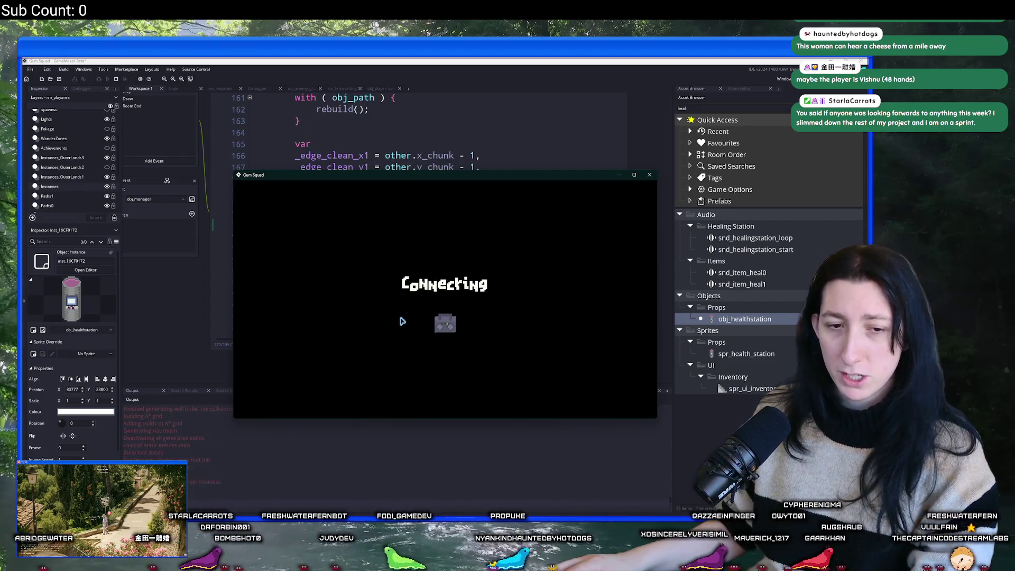